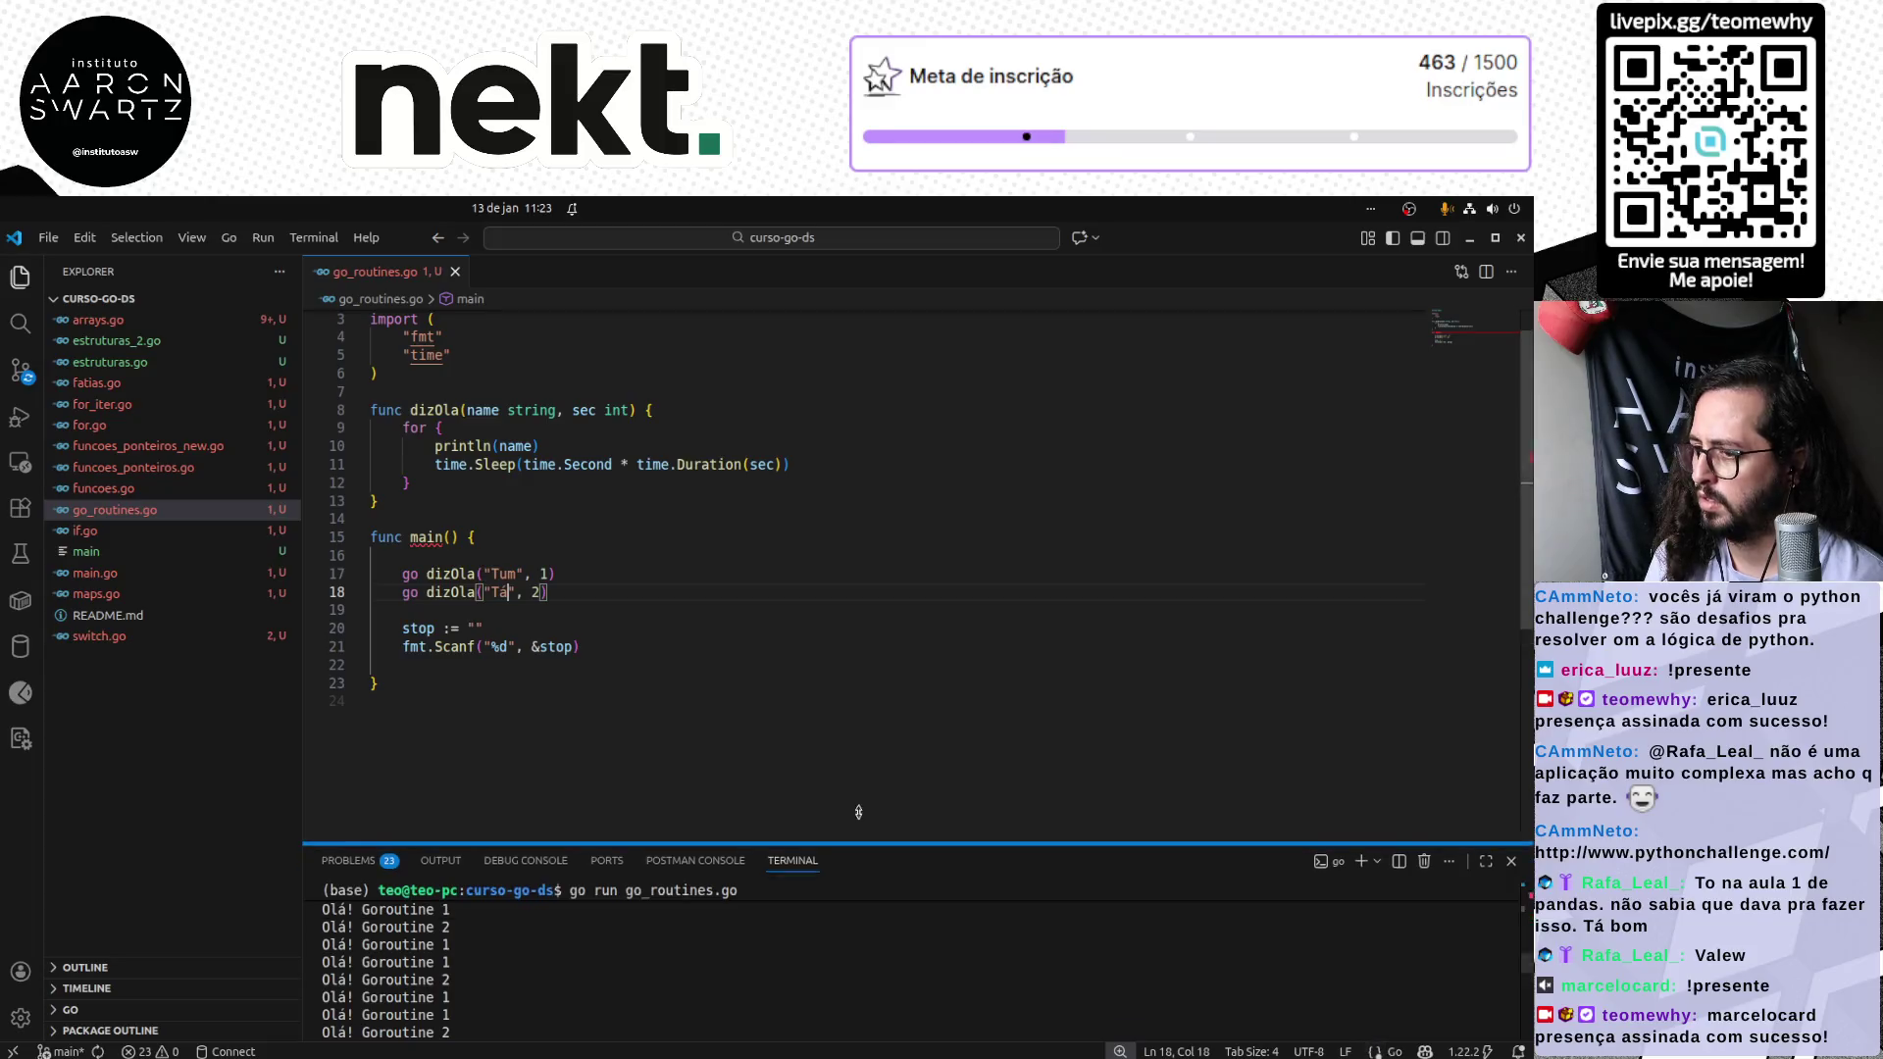
# Rerun go run go_routines.go to show the alternating Tum and Tá output, then stop it.
pyautogui.click(798, 888)
pyautogui.hotkey('ctrl', 'c')
pyautogui.press('Up')
pyautogui.press('Return')
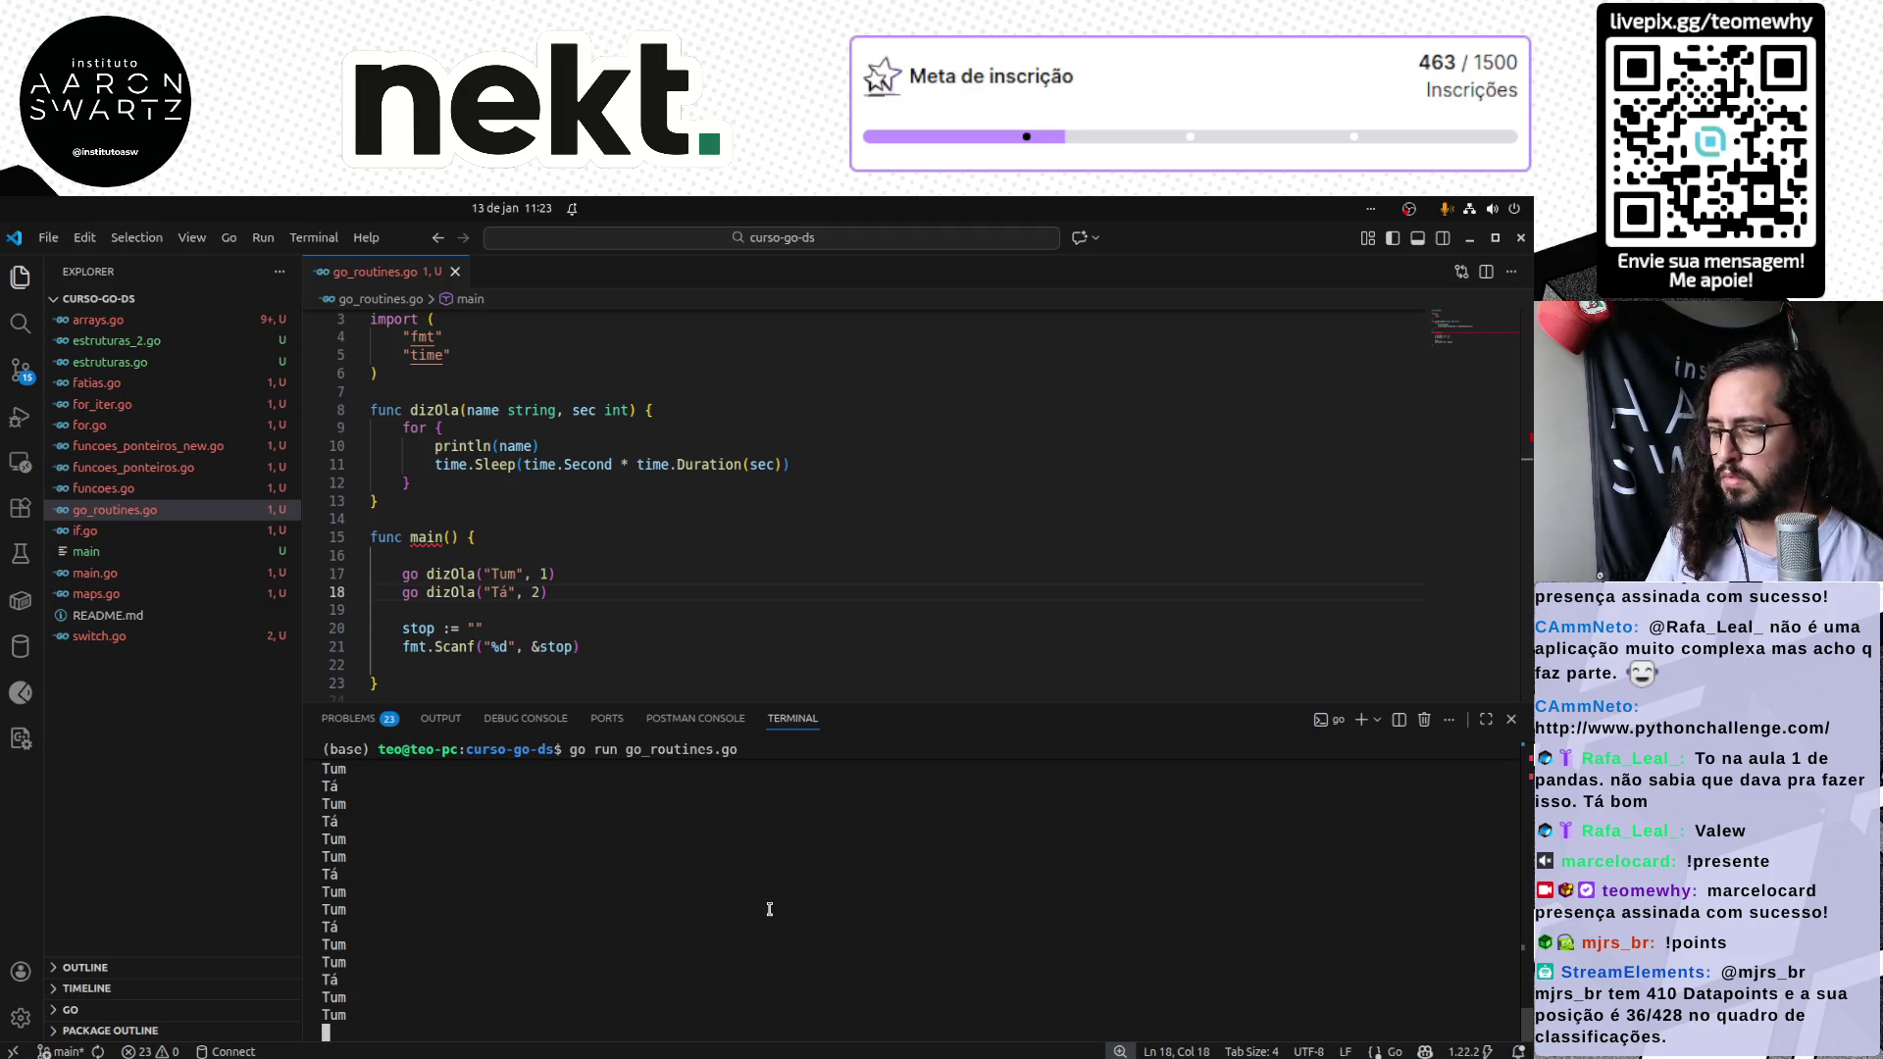
pyautogui.press('Return')
pyautogui.press('Return')
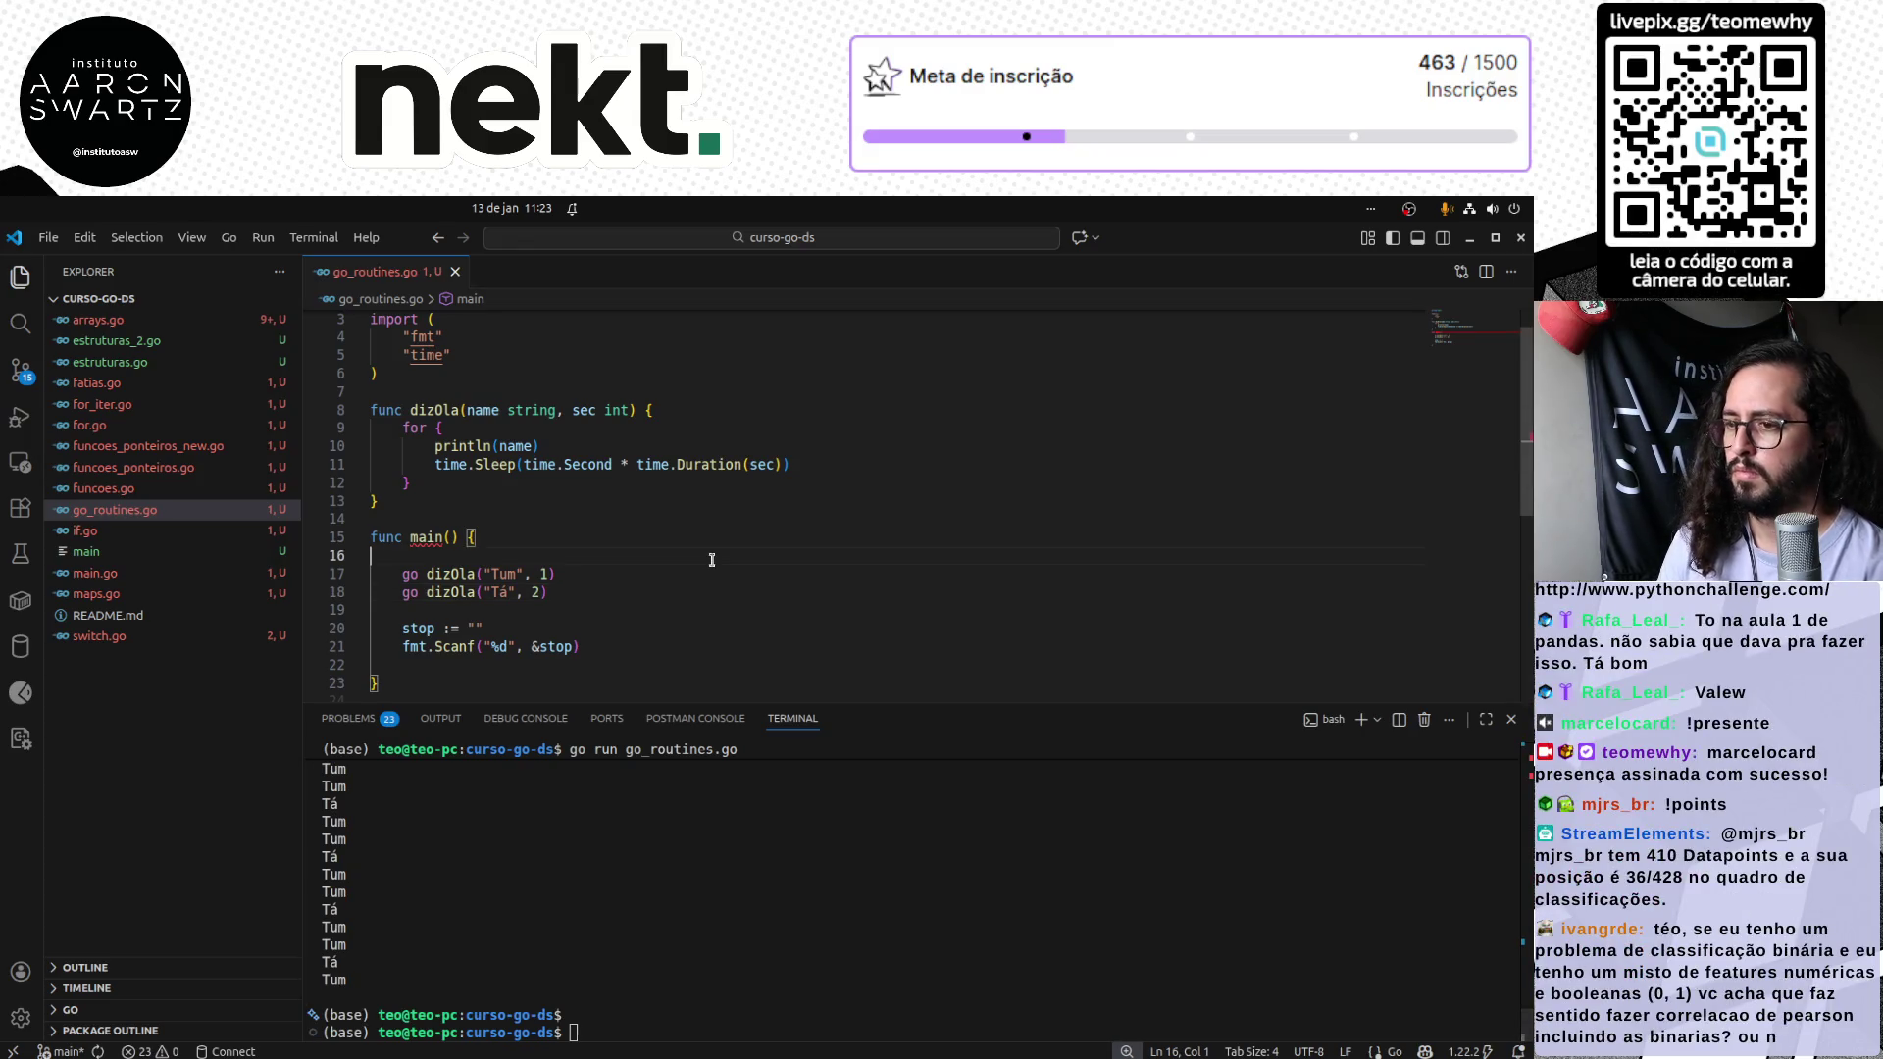
# Shrink the terminal, select all of go_routines.go and copy it, then switch to the browser.
pyautogui.click(723, 590)
pyautogui.moveTo(898, 706); pyautogui.dragTo(706, 954)
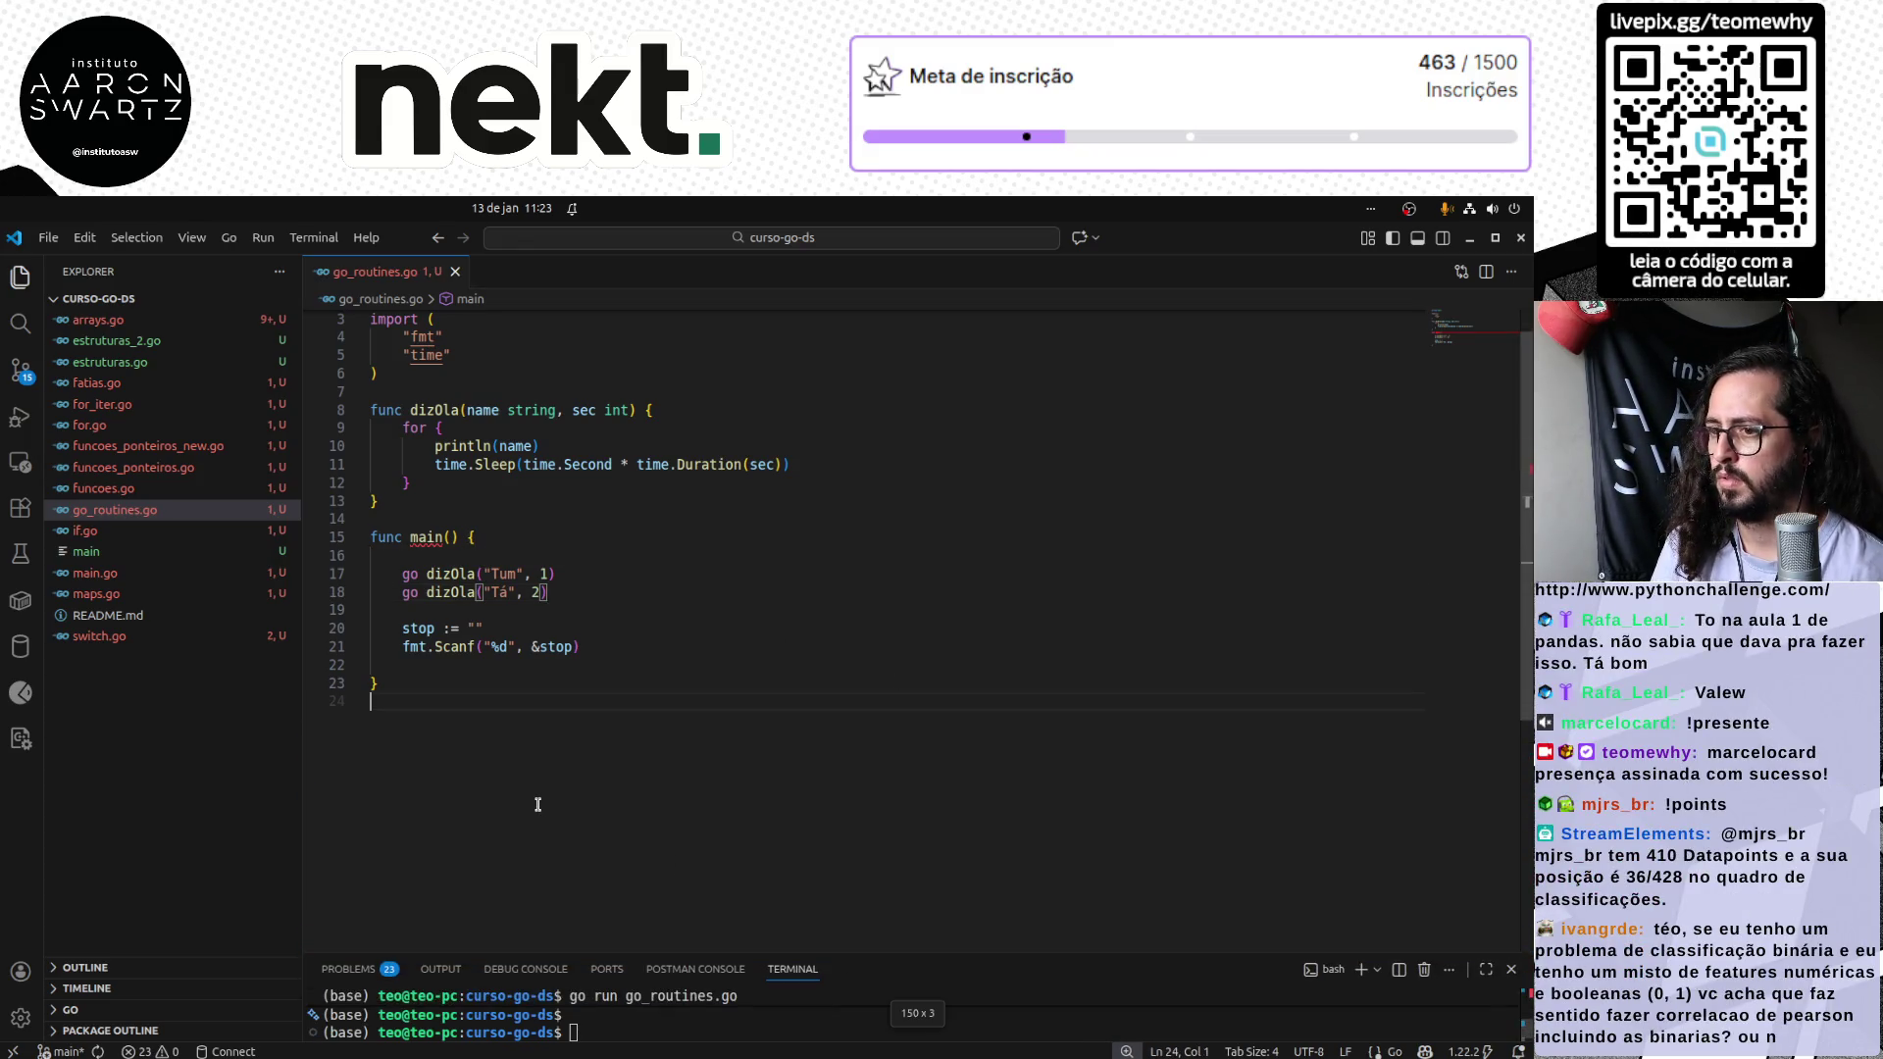
pyautogui.hotkey('ctrl', 'a')
pyautogui.hotkey('alt', 'Tab')
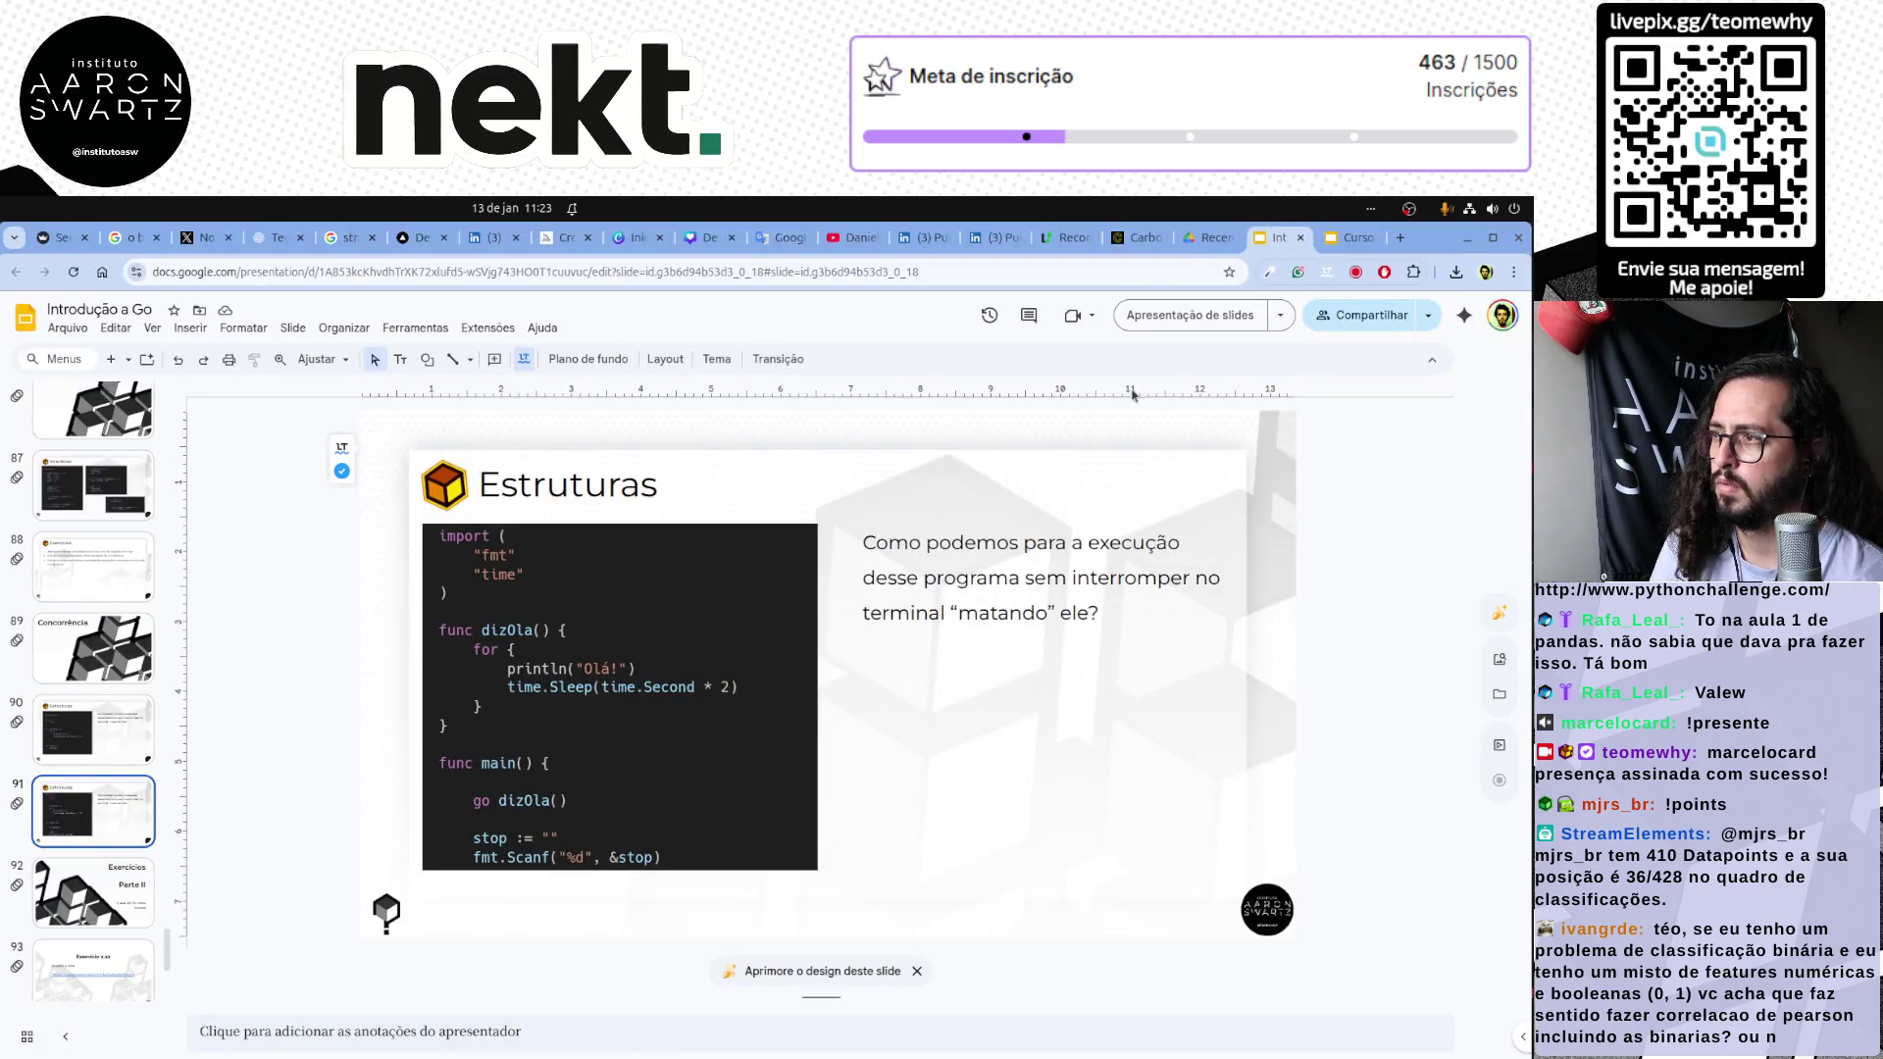
# Replace Carbon's code with the pasted two-goroutine program.
pyautogui.click(1133, 240)
pyautogui.click(742, 765)
pyautogui.hotkey('ctrl', 'a')
pyautogui.hotkey('ctrl', 'v')
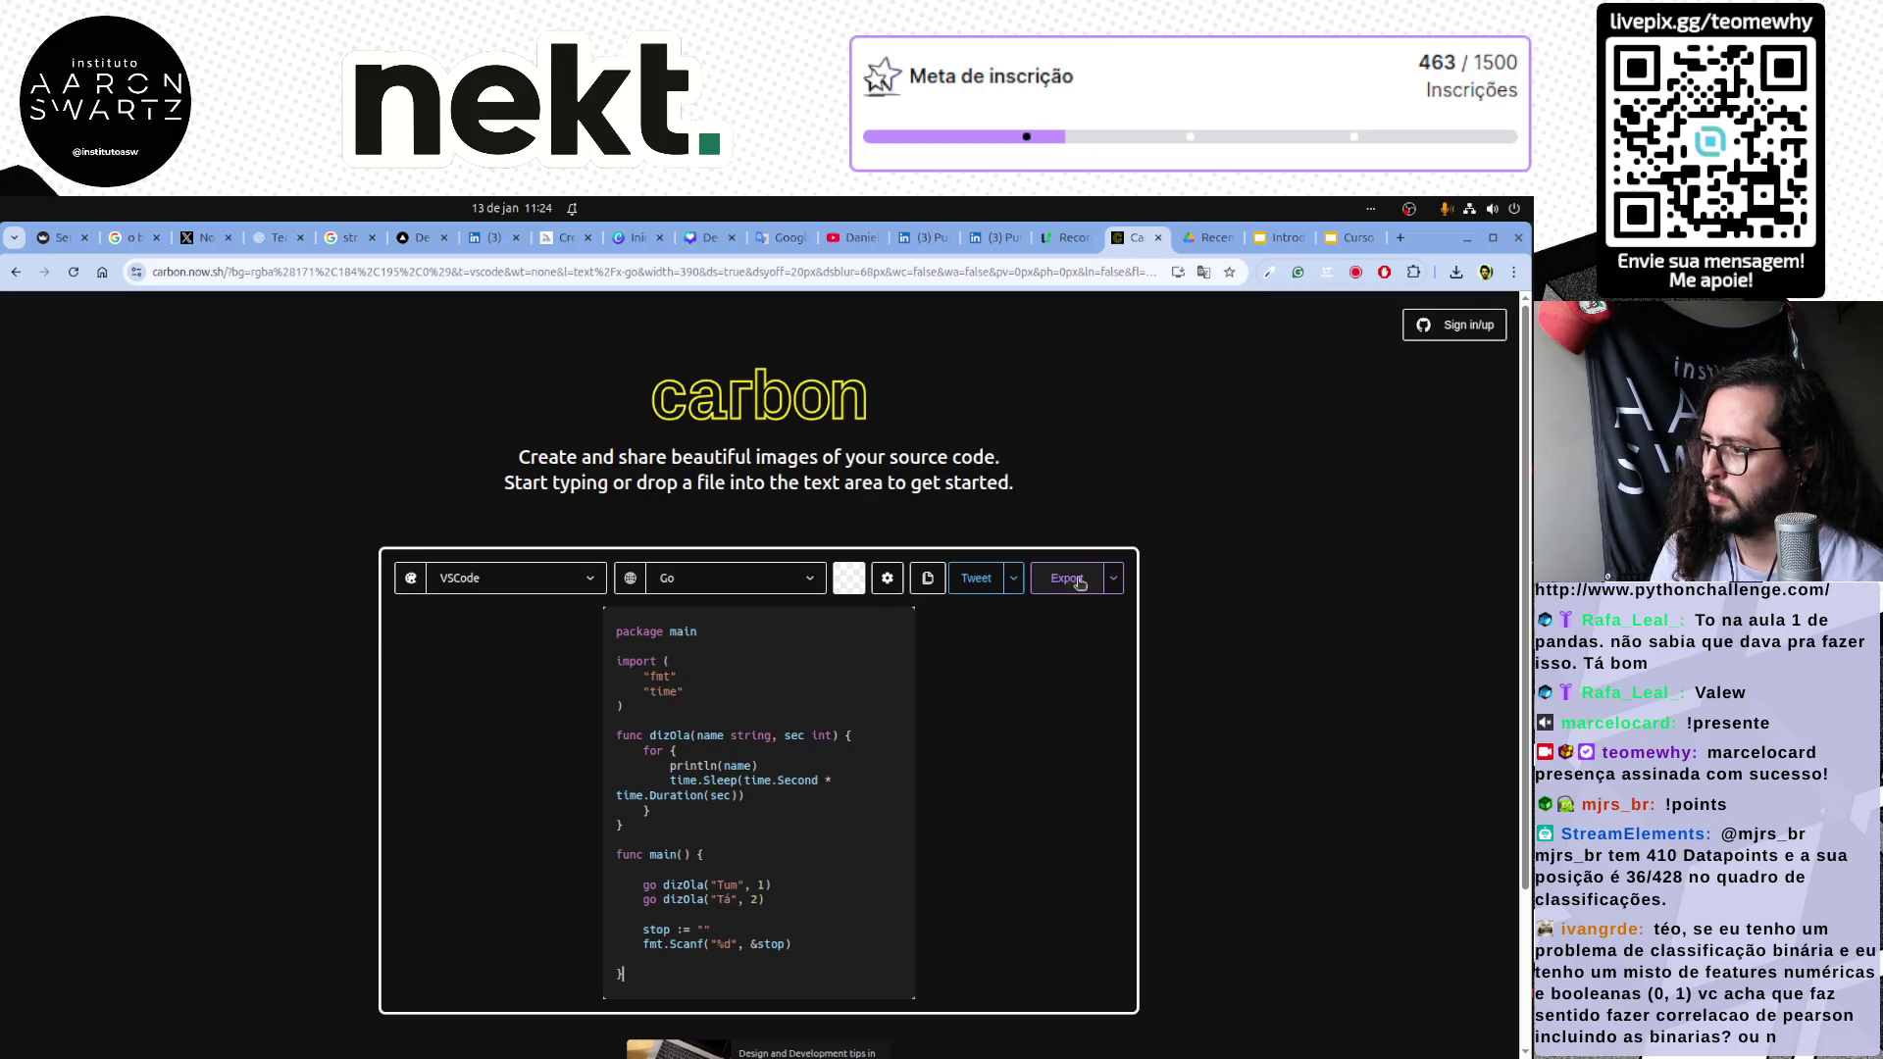
# Export the code image, saving it as go_routines_03.png based on the 02 name.
pyautogui.click(1064, 579)
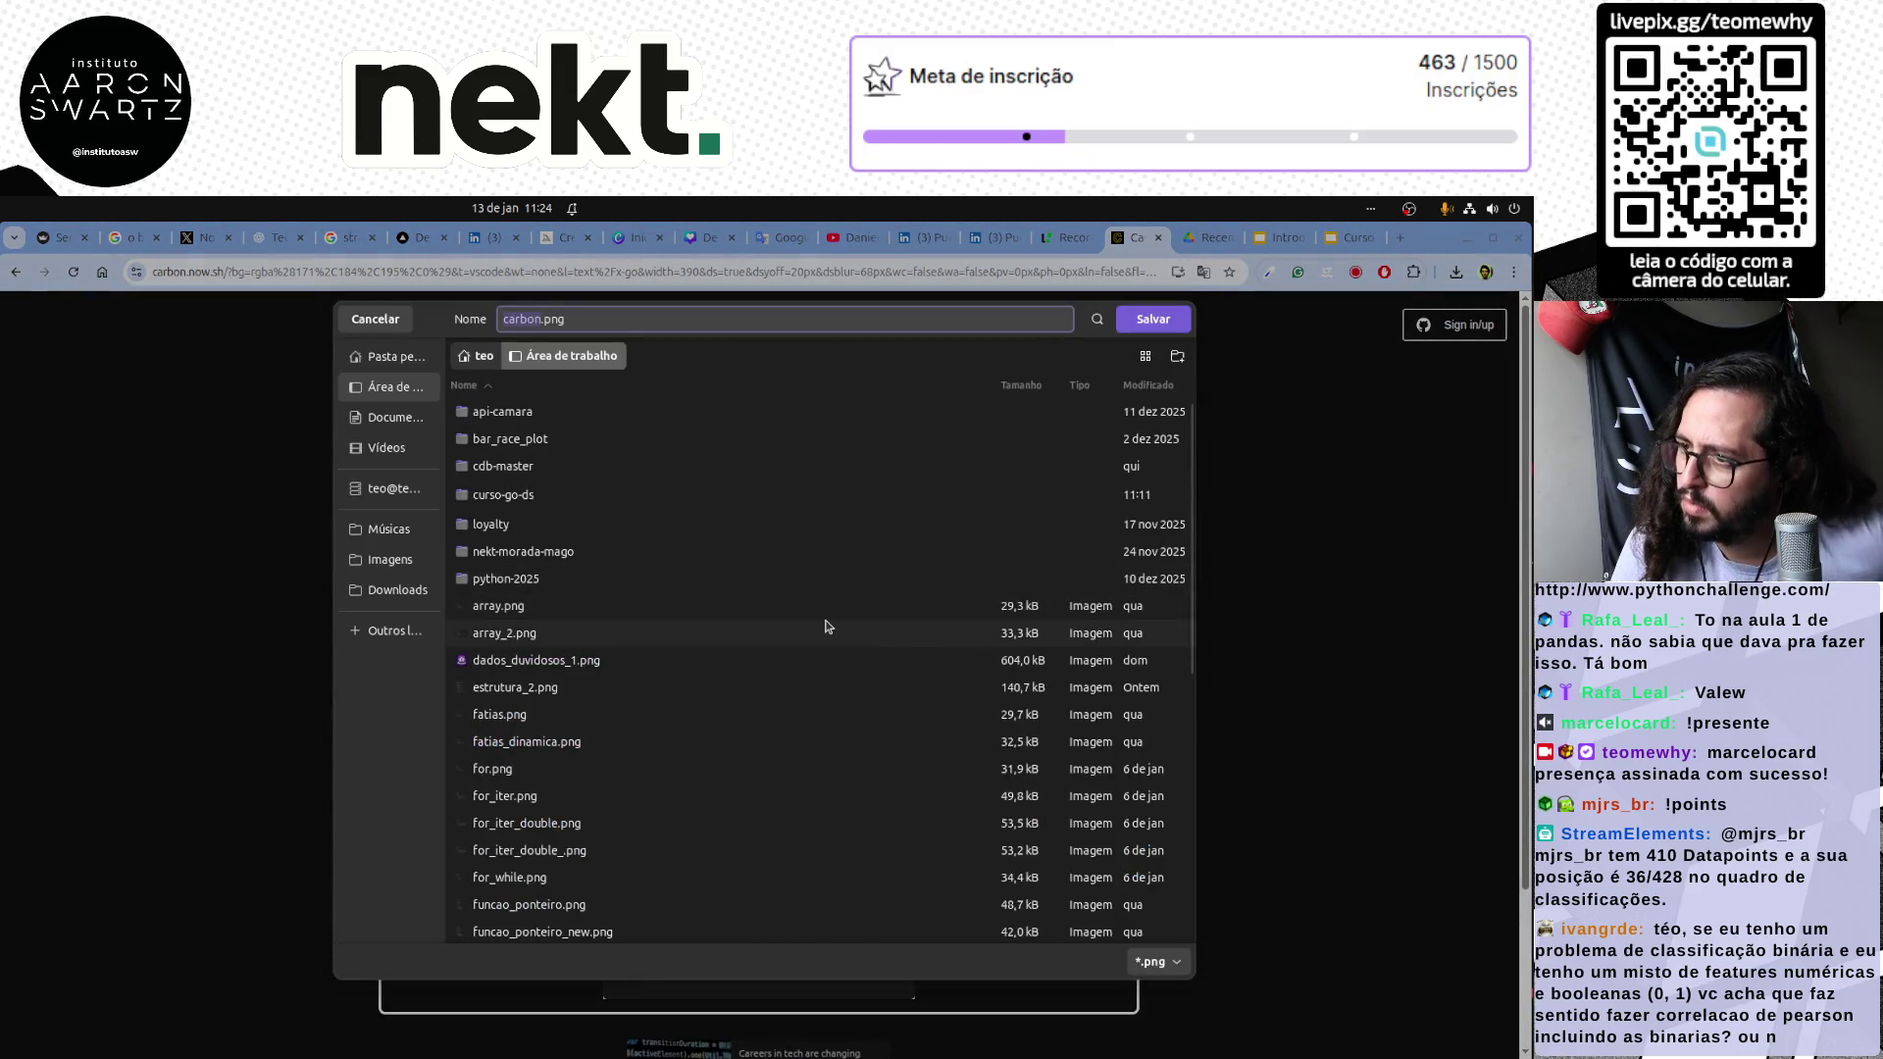
pyautogui.scroll(-3, 532, 794)
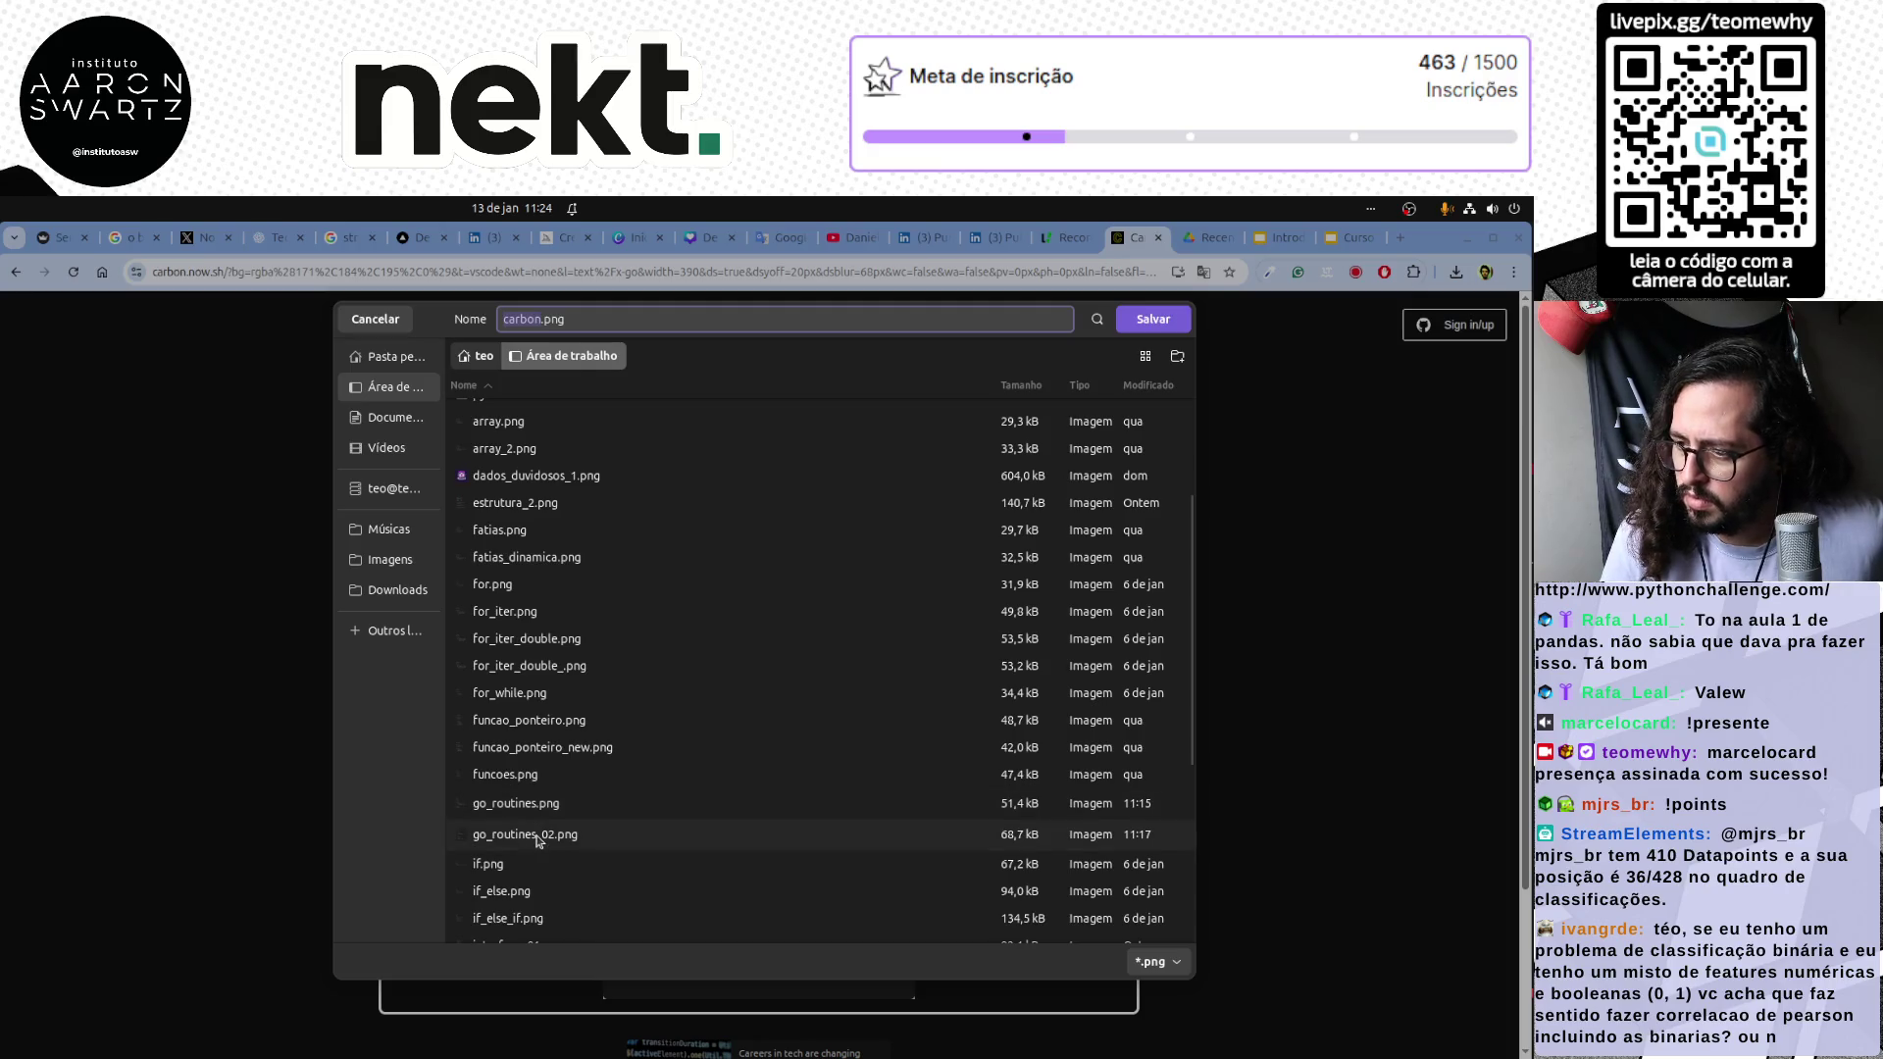
pyautogui.click(538, 835)
pyautogui.click(583, 318)
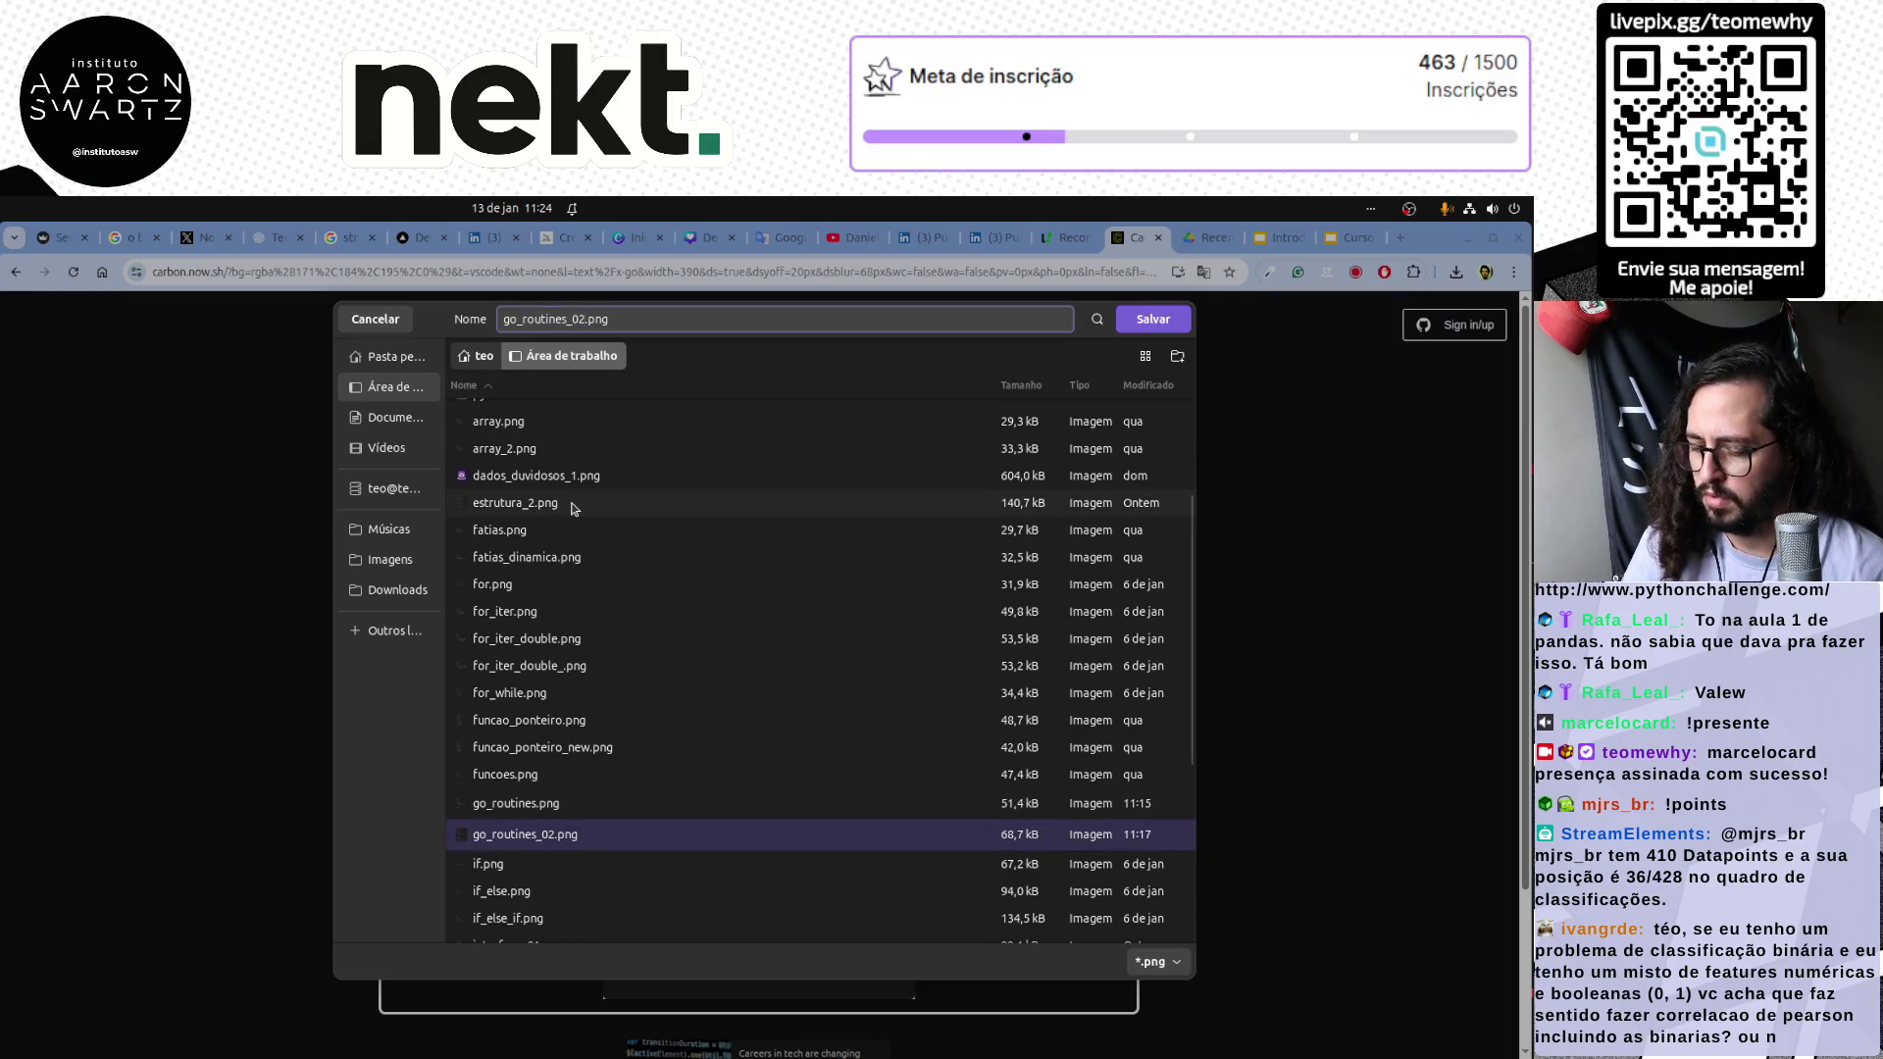
pyautogui.press('BackSpace')
pyautogui.write('3')
pyautogui.press('Return')
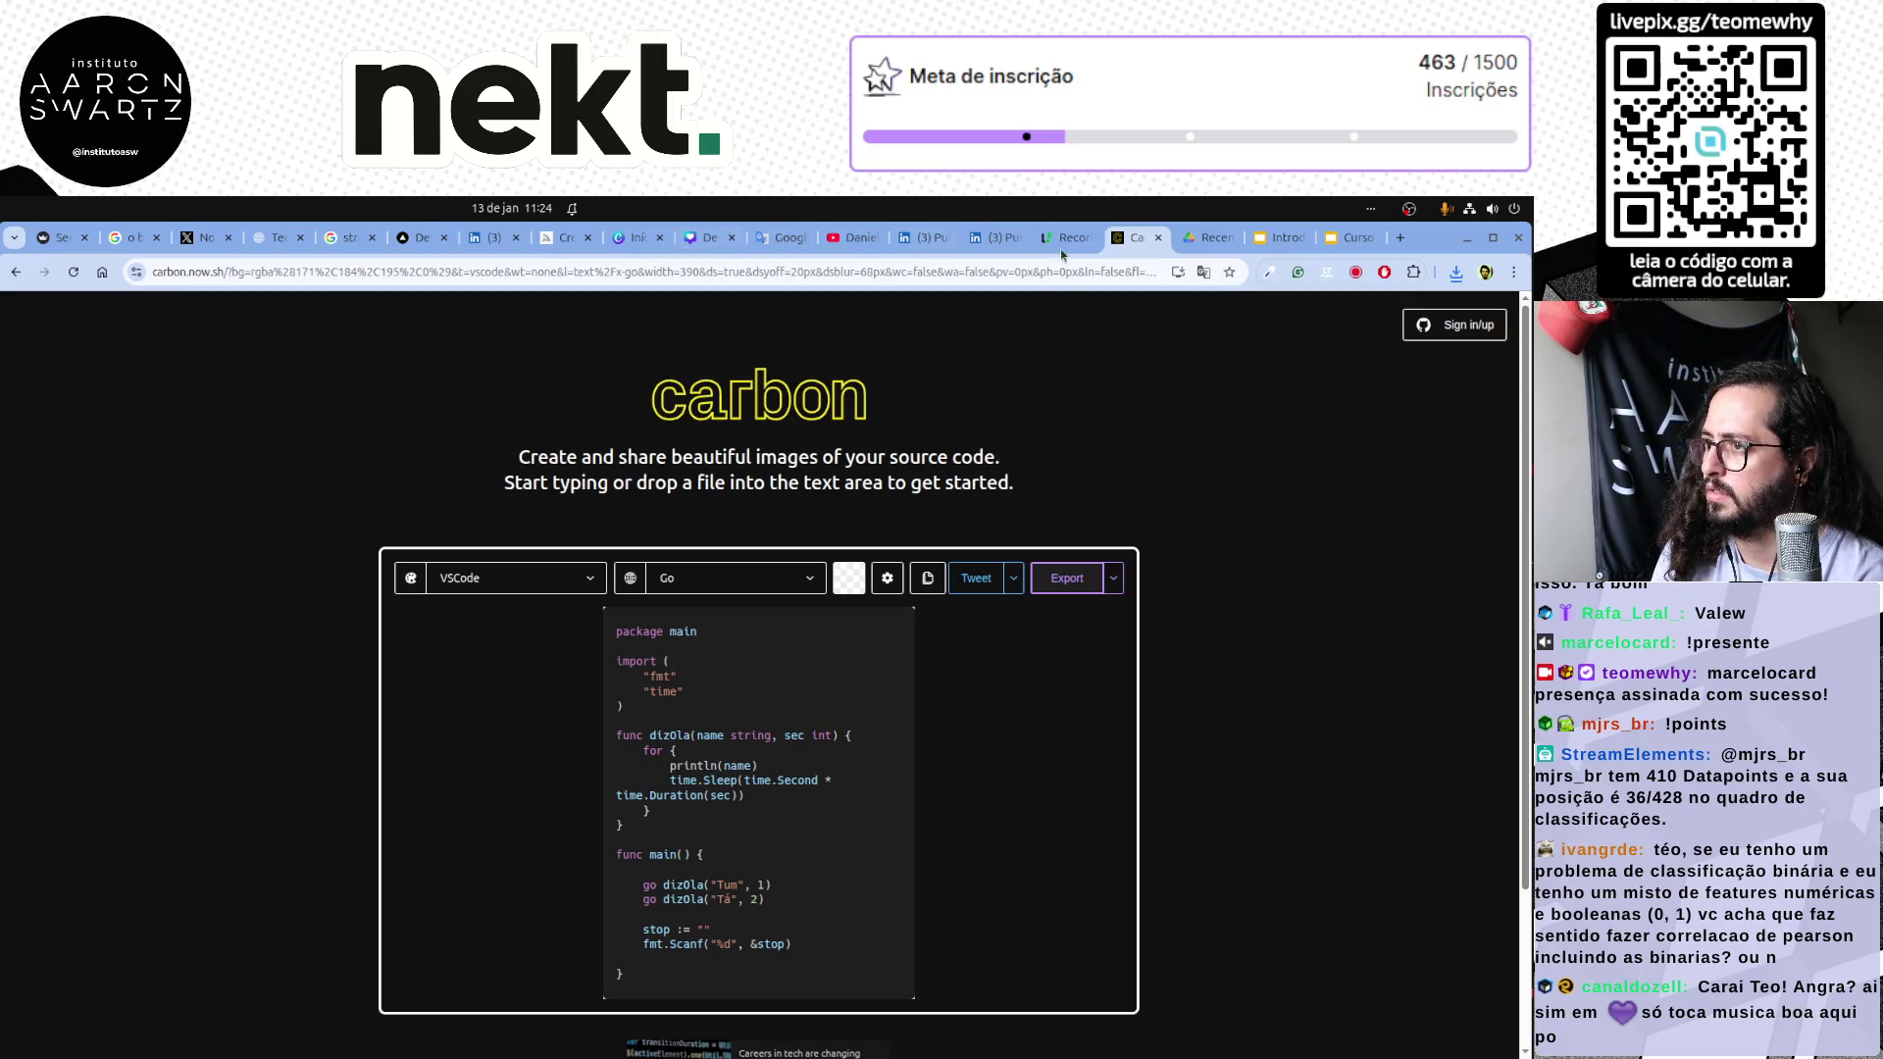
# Duplicate slide 91, remove its old code image and drop go_routines_03.png onto it from downloads.
pyautogui.click(1262, 239)
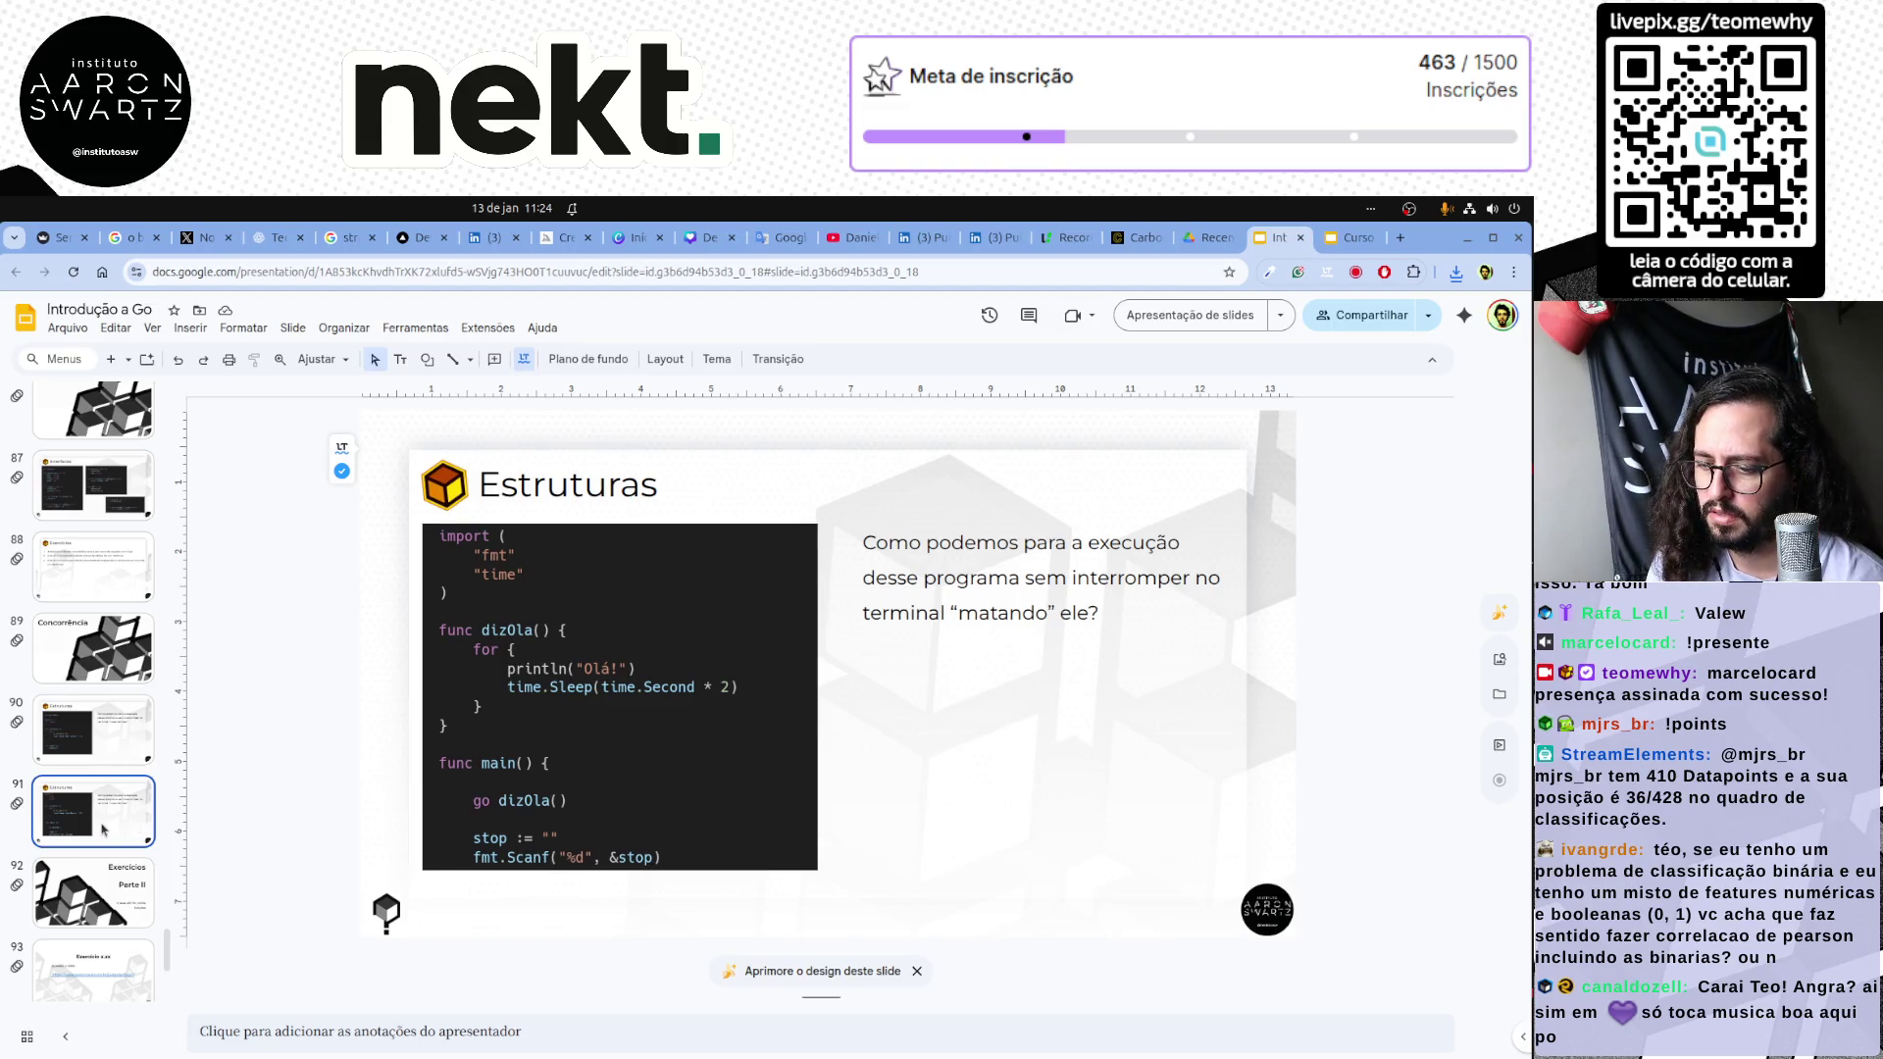
pyautogui.hotkey('ctrl', 'd')
pyautogui.click(663, 721)
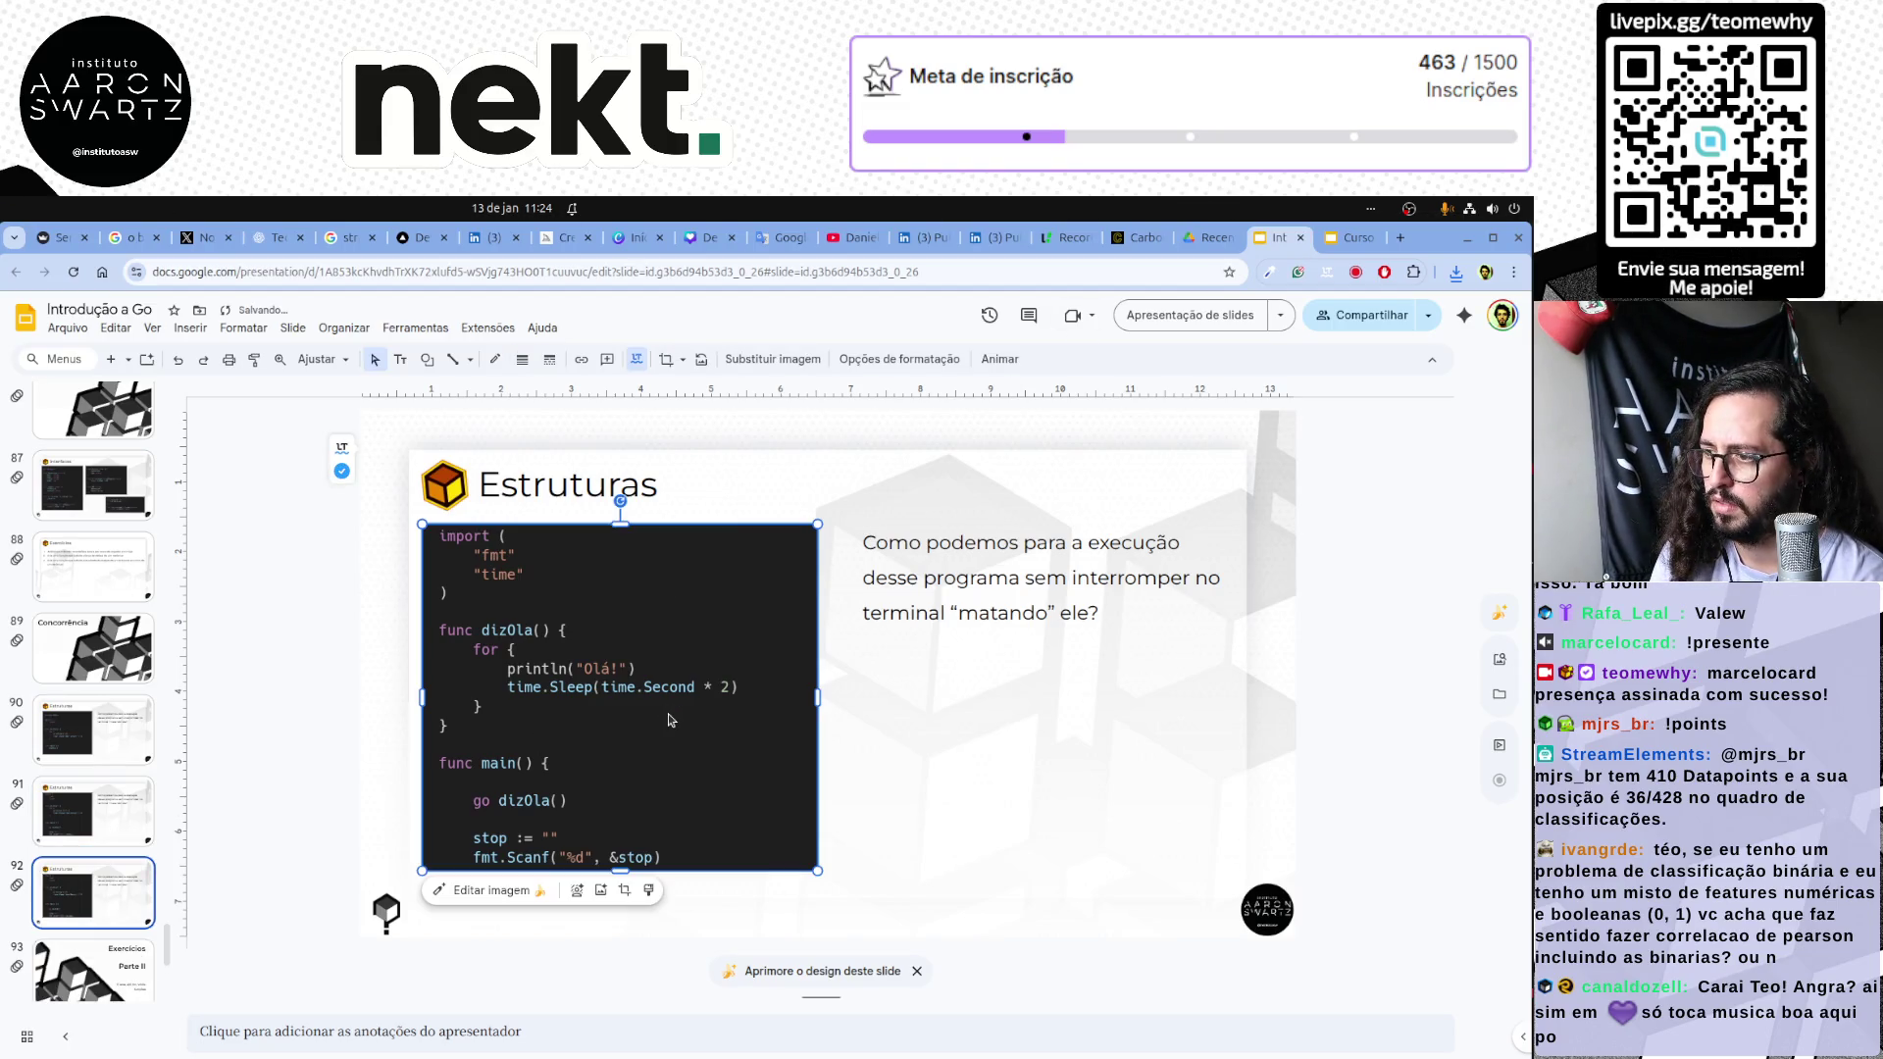
pyautogui.press('Delete')
pyautogui.click(1455, 273)
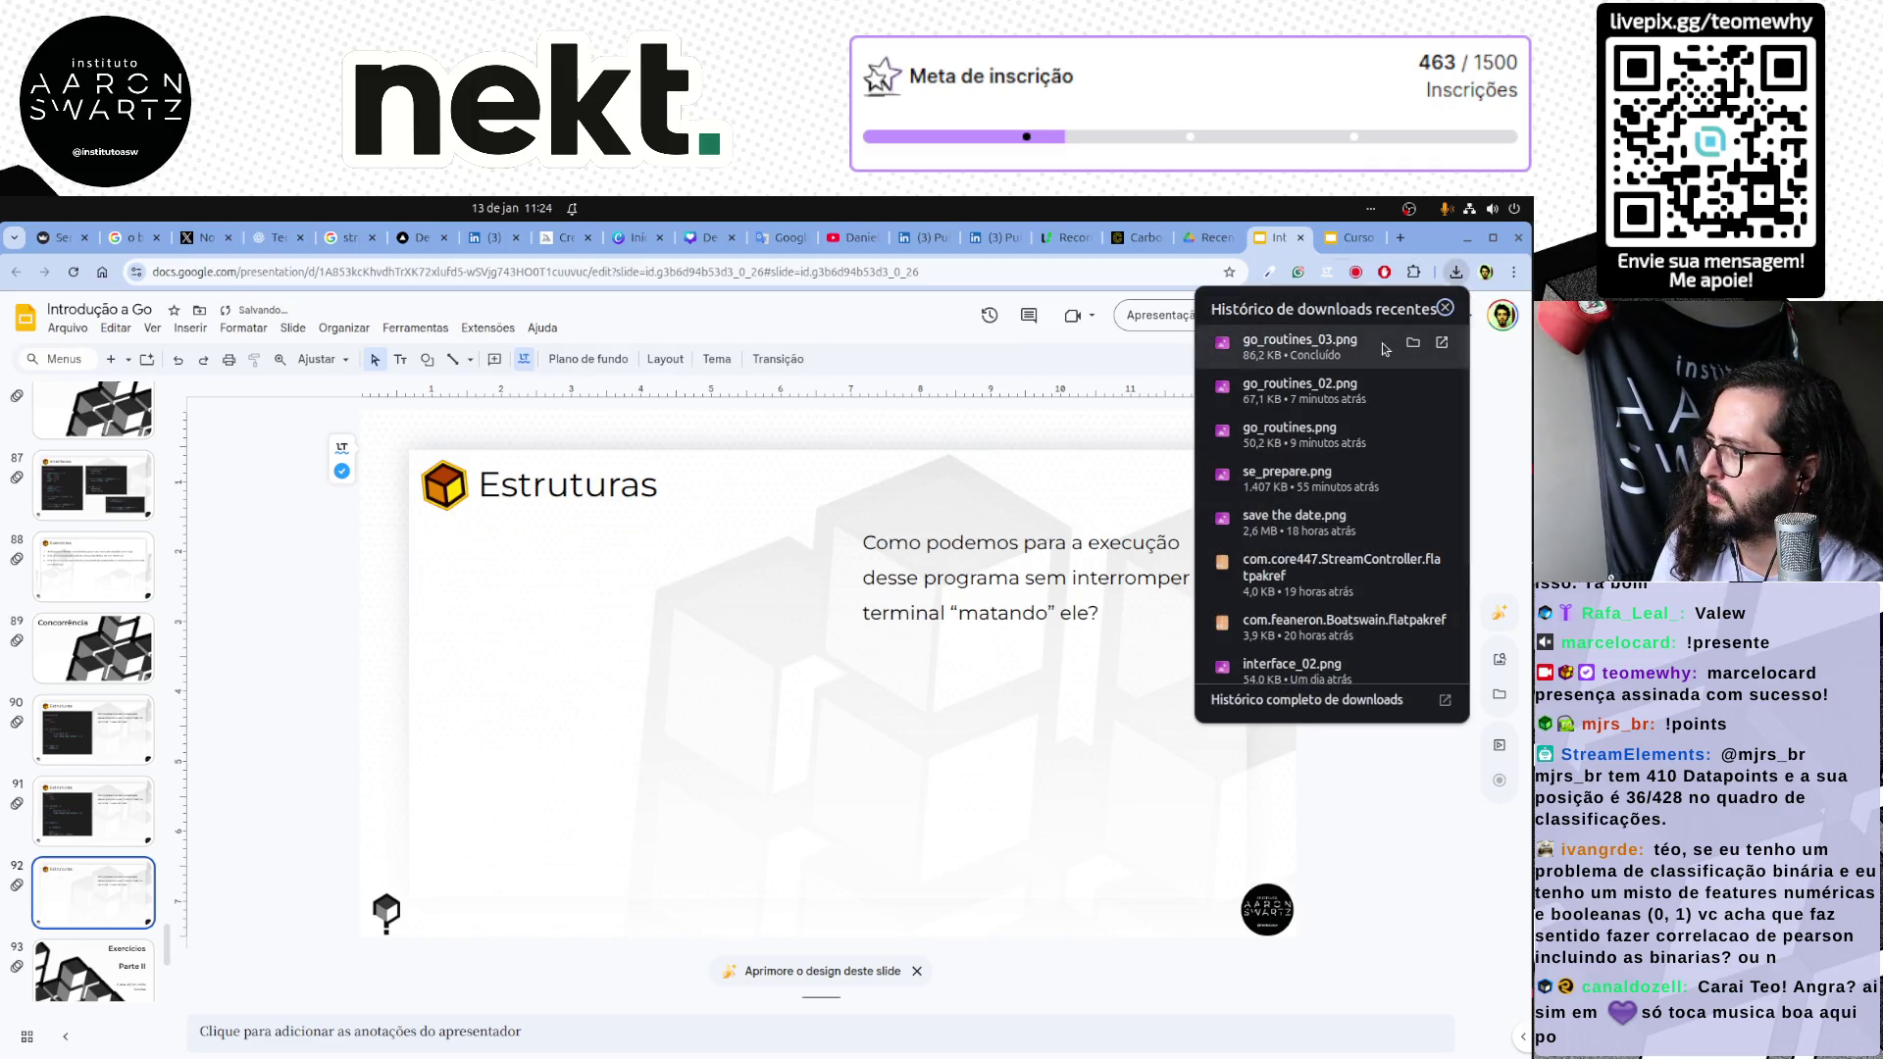
pyautogui.moveTo(1300, 347)
pyautogui.mouseDown()
pyautogui.moveTo(606, 655)
pyautogui.moveTo(670, 678)
pyautogui.mouseUp()
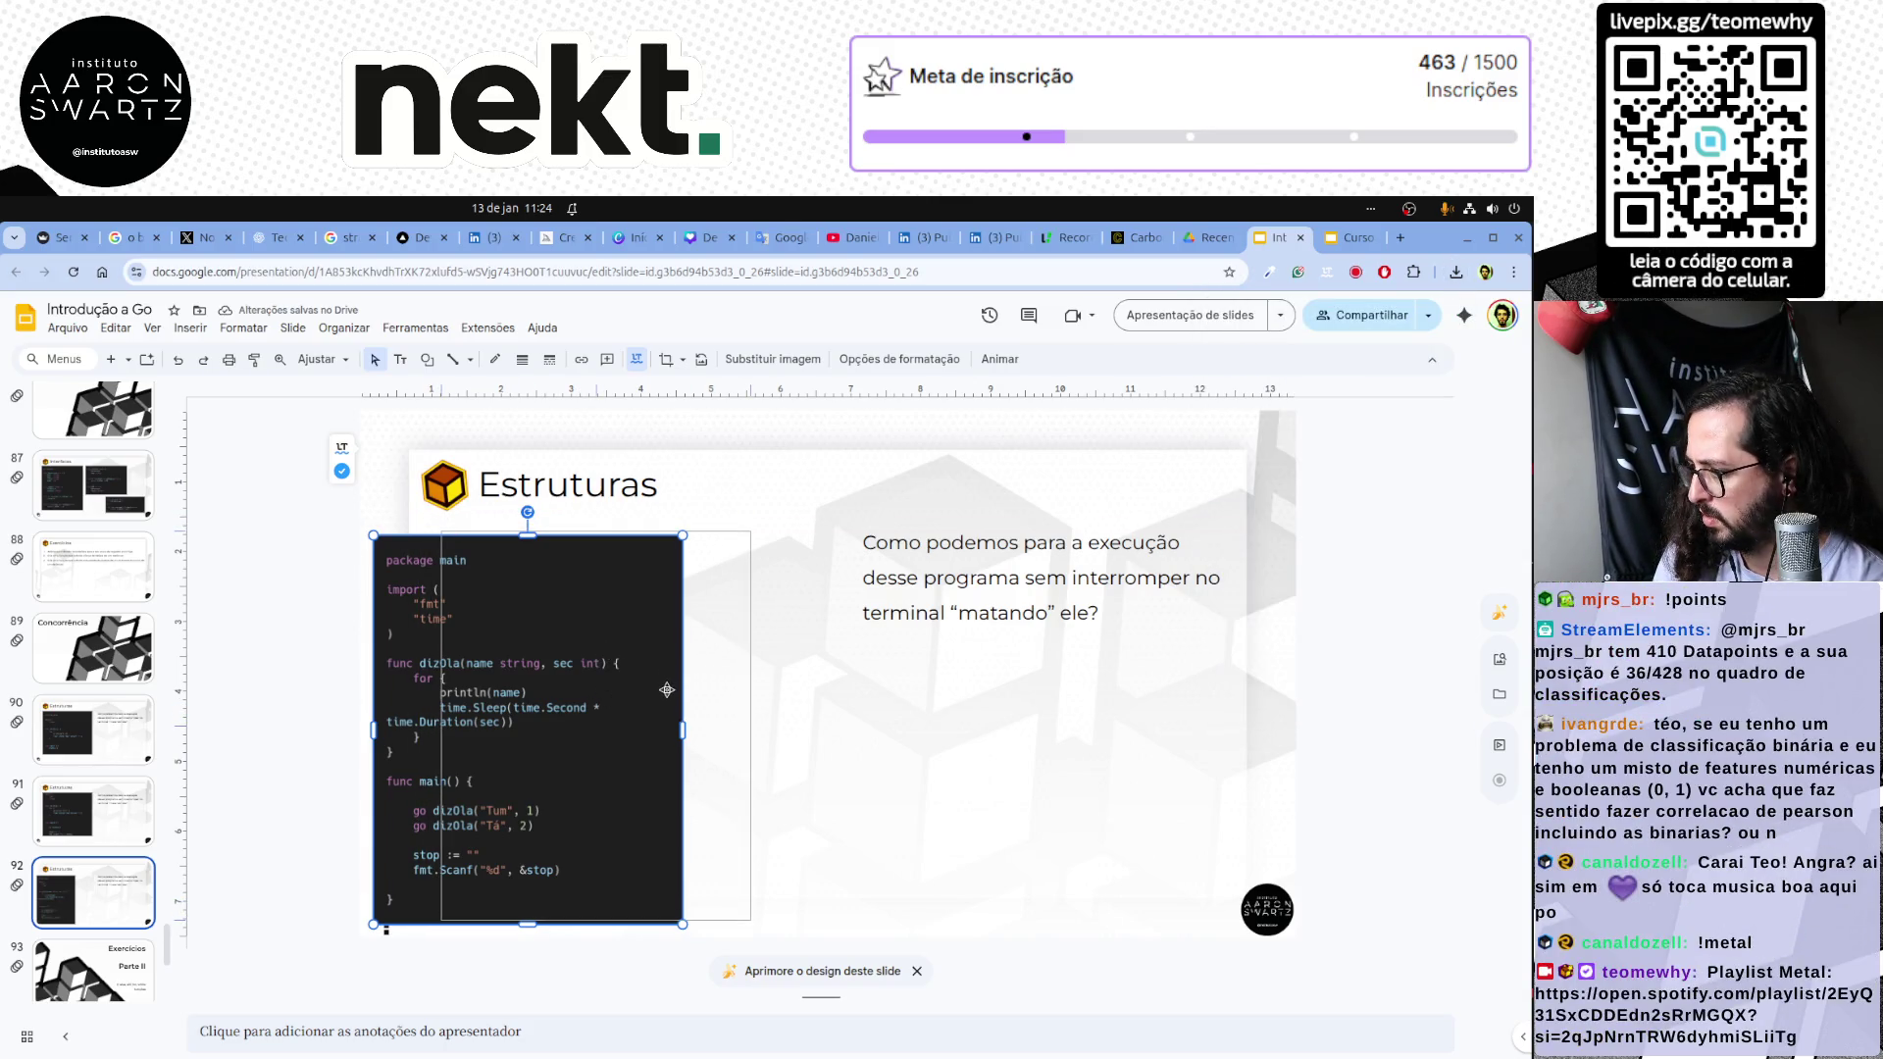
# Position the new code image below the title, undo a bad resize and move it to the slide's right.
pyautogui.moveTo(667, 690); pyautogui.dragTo(655, 699)
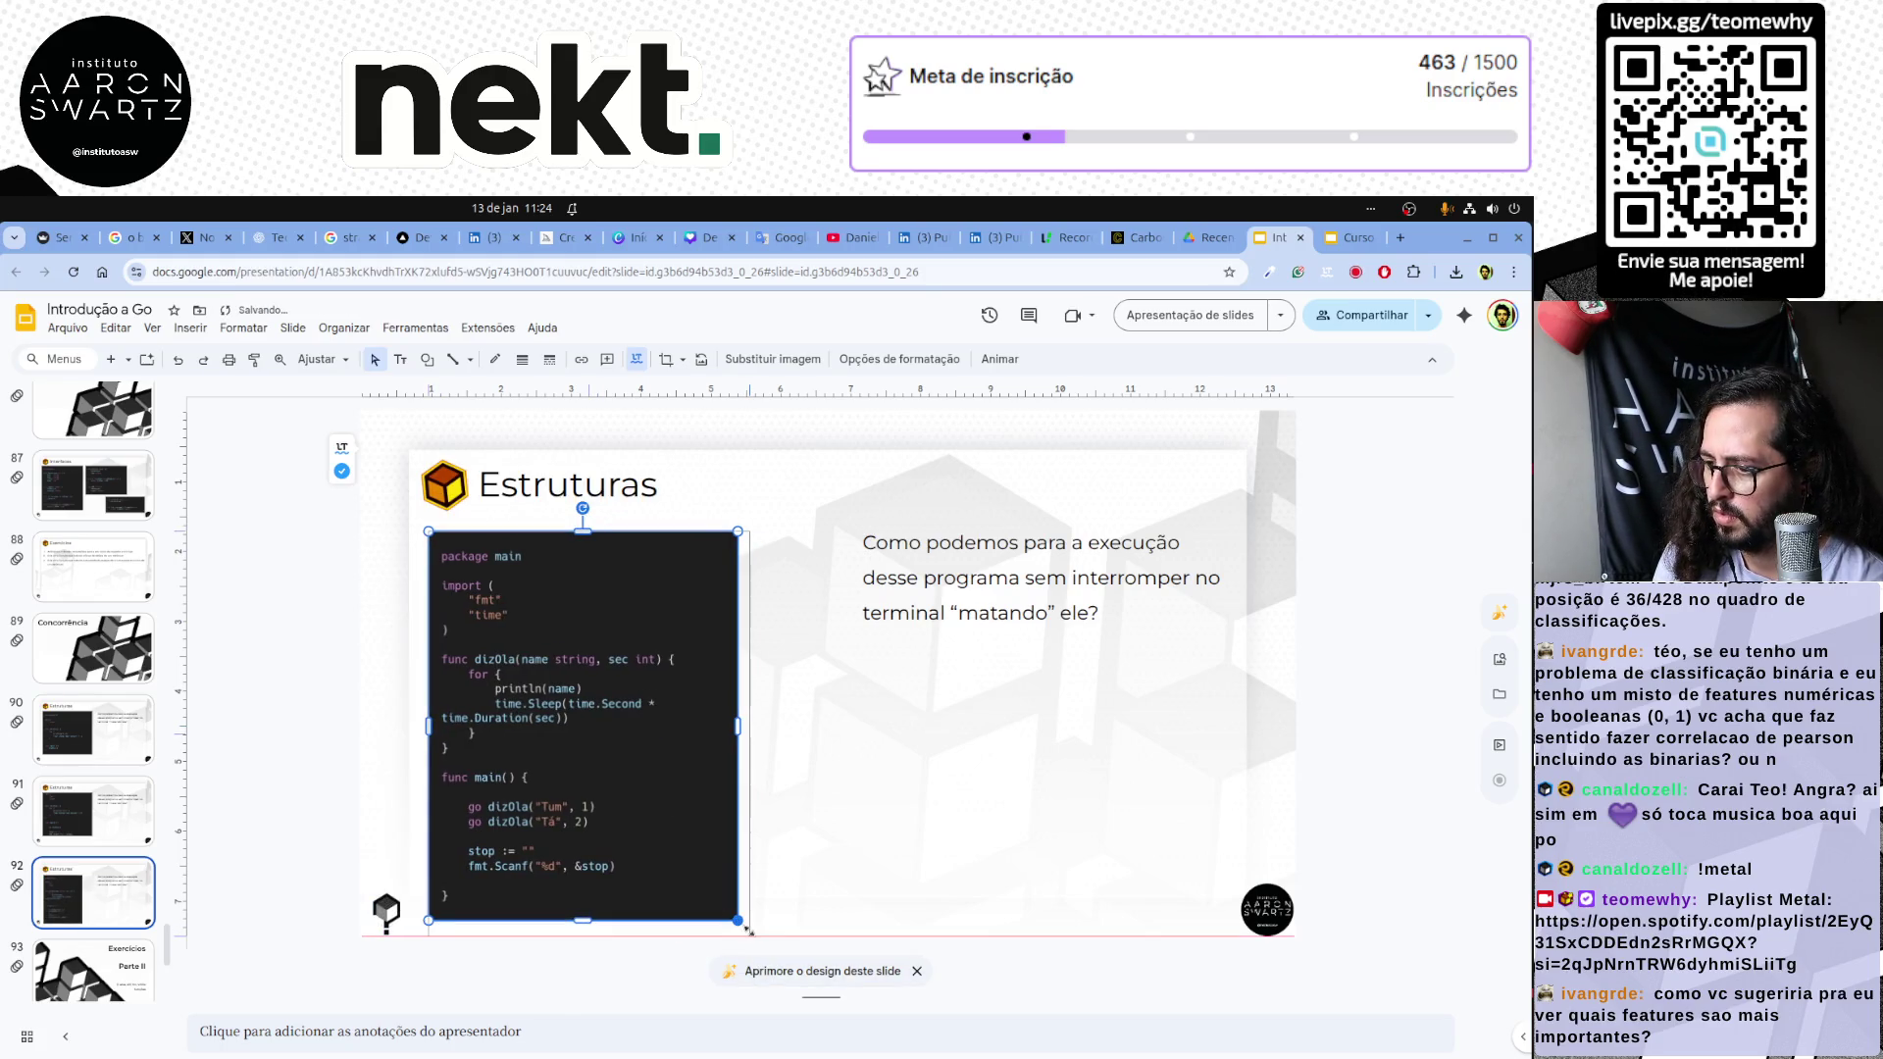
pyautogui.moveTo(737, 919); pyautogui.dragTo(752, 936)
pyautogui.moveTo(752, 531); pyautogui.dragTo(765, 456)
pyautogui.hotkey('ctrl', 'z')
pyautogui.moveTo(590, 736); pyautogui.dragTo(1082, 690)
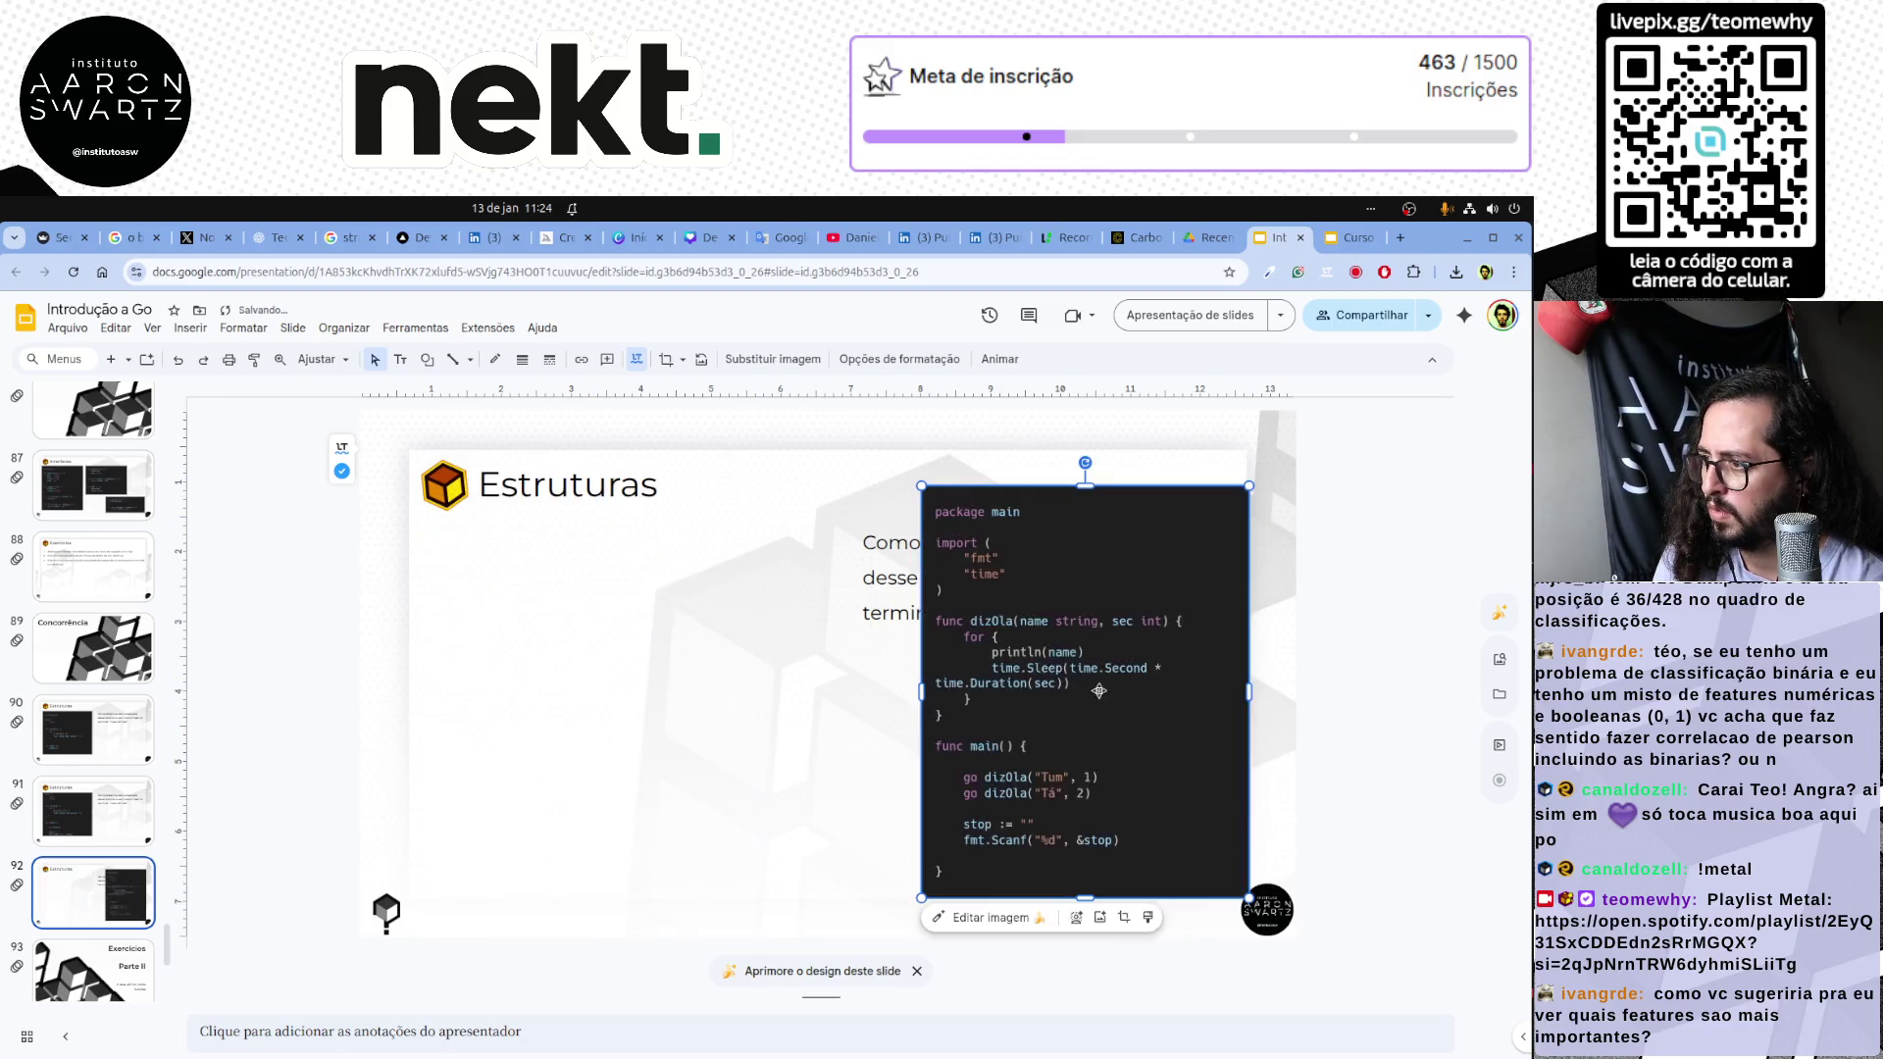
# Remove the question text box from the slide.
pyautogui.click(869, 568)
pyautogui.moveTo(921, 632); pyautogui.dragTo(494, 727)
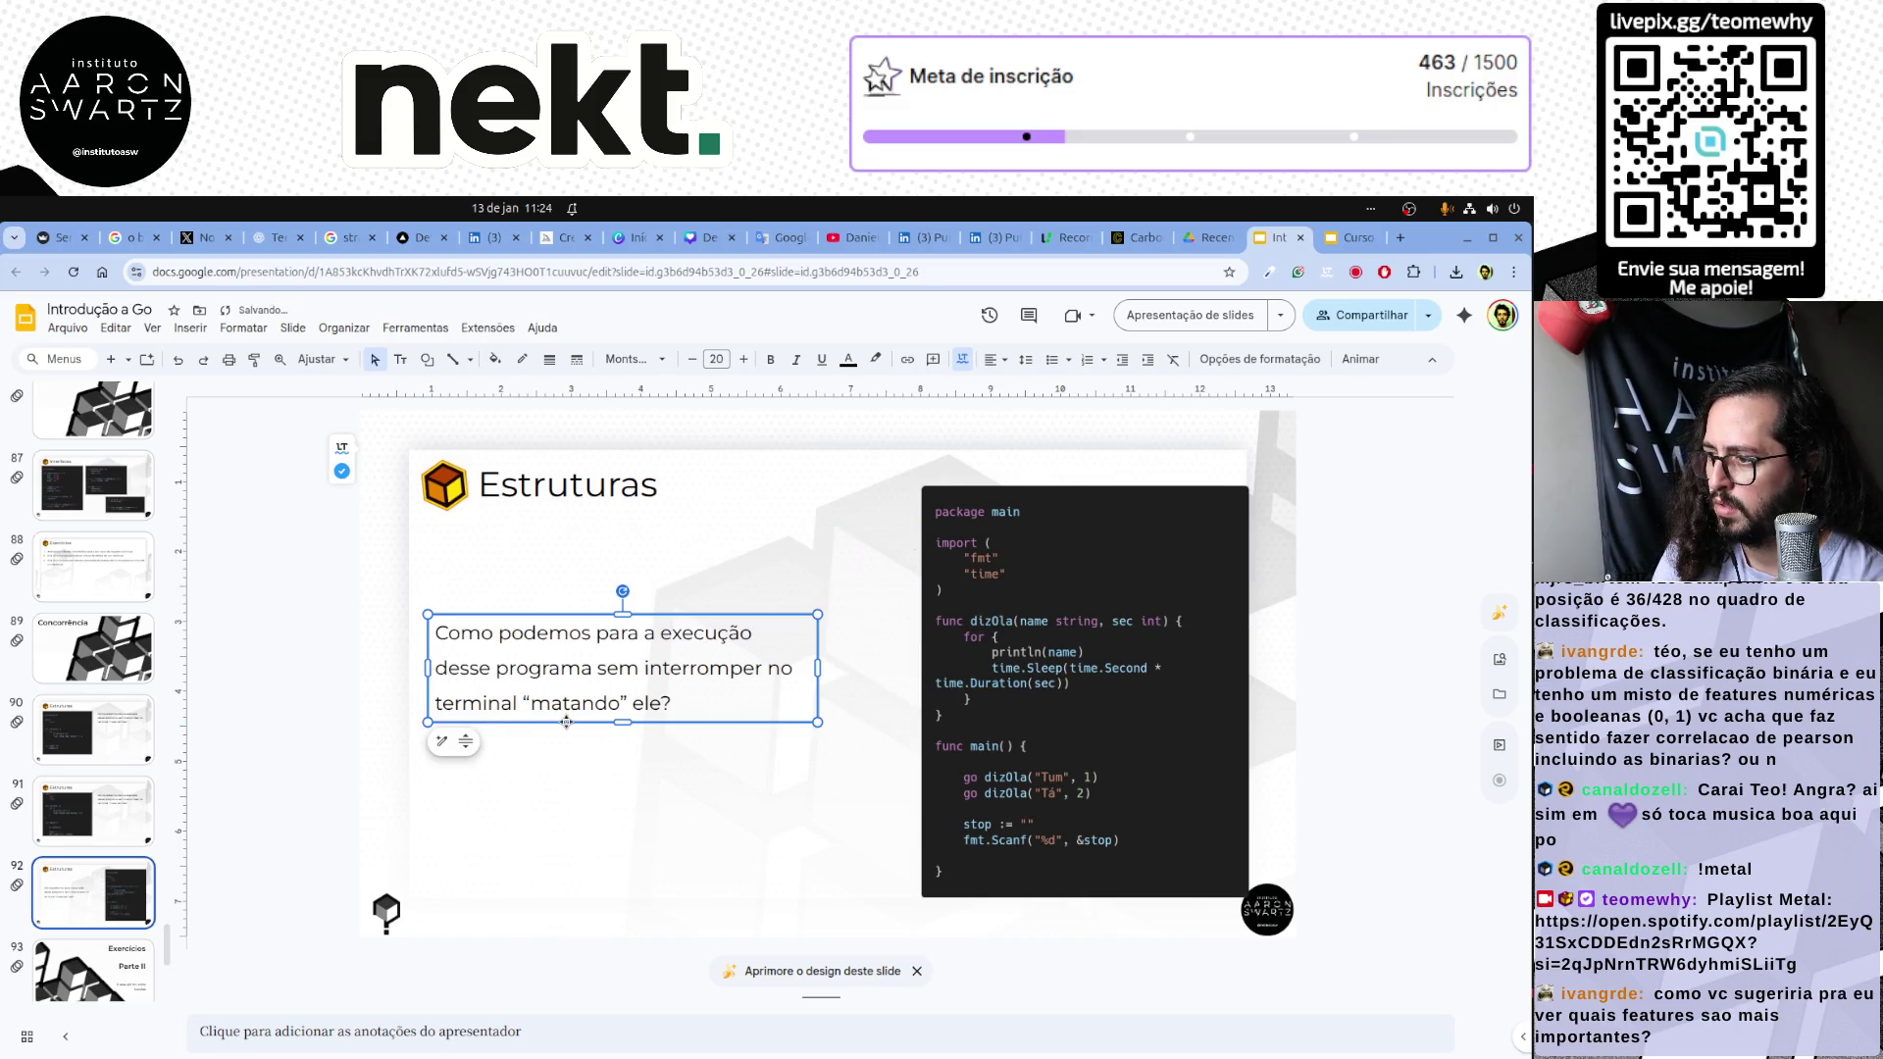
pyautogui.press('Delete')
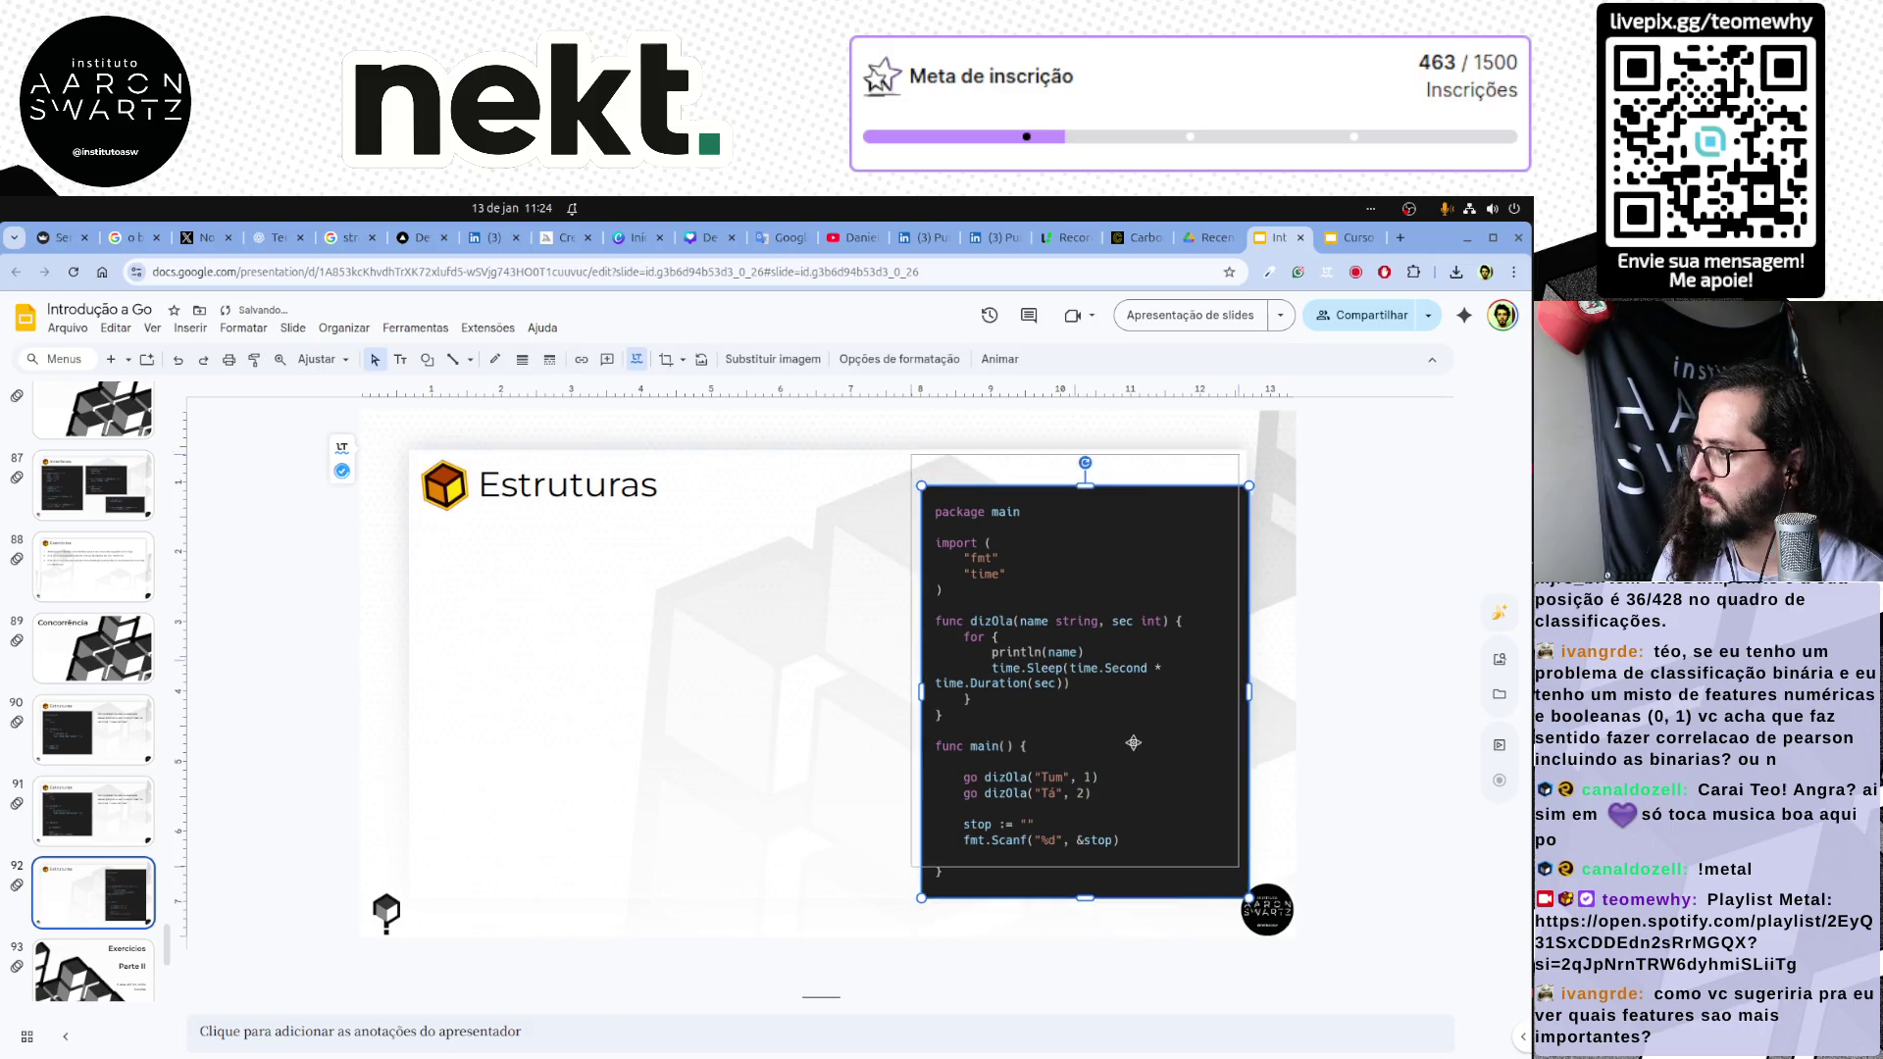
# Enlarge the code image from its corners and nudge it slightly up and left.
pyautogui.moveTo(1144, 772); pyautogui.dragTo(1118, 758)
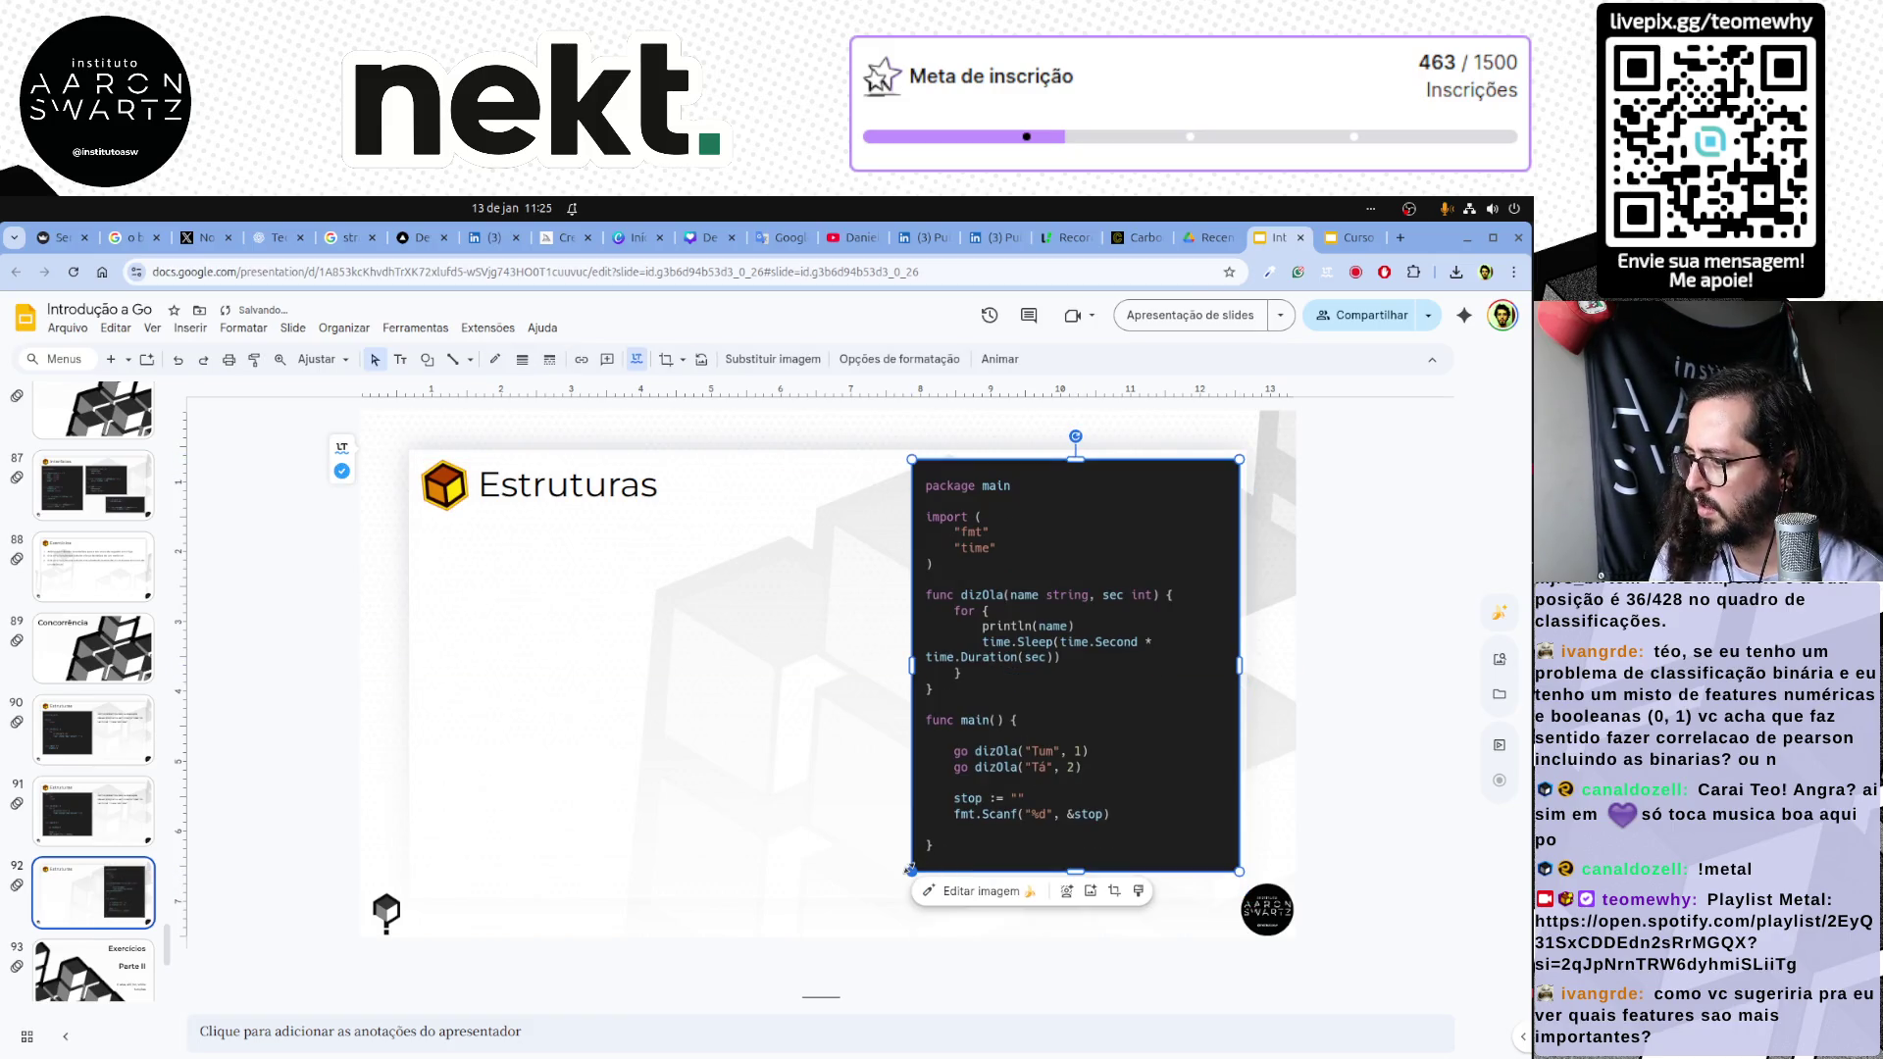
pyautogui.moveTo(913, 872); pyautogui.dragTo(895, 892)
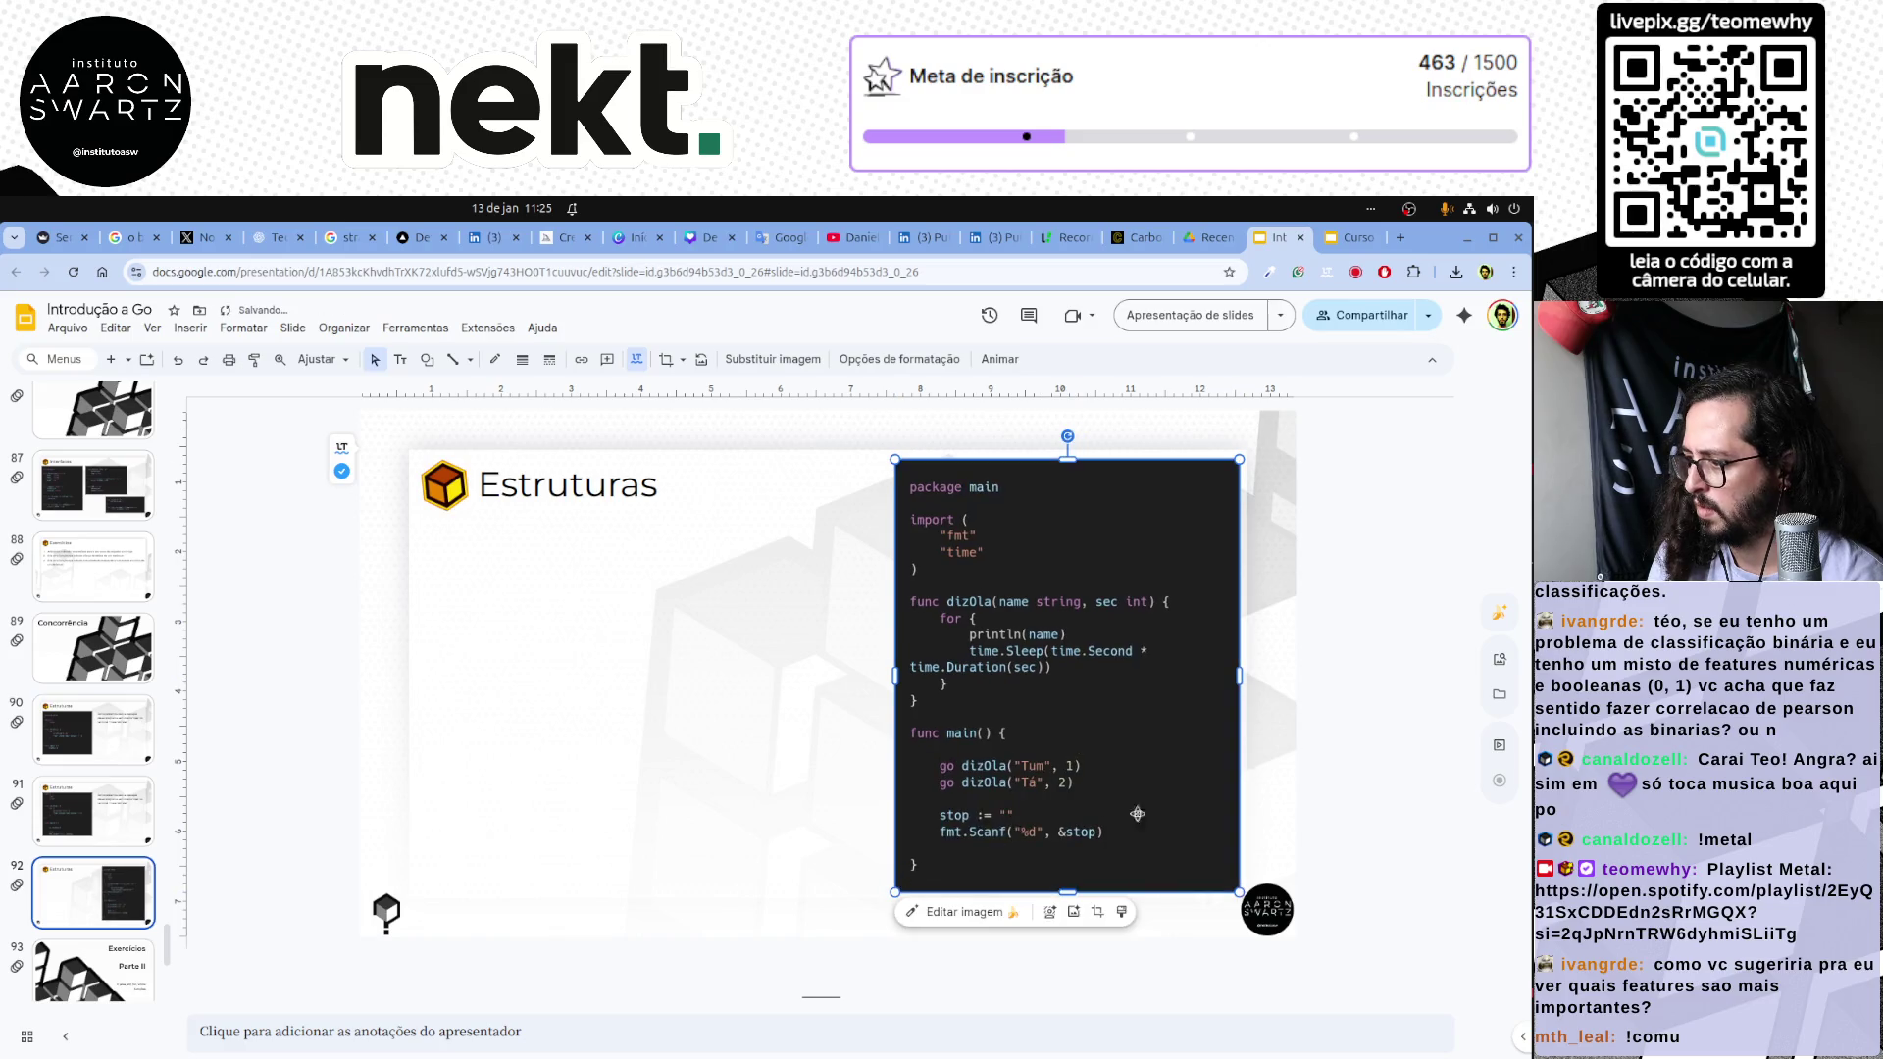
pyautogui.moveTo(1056, 726); pyautogui.dragTo(1031, 726)
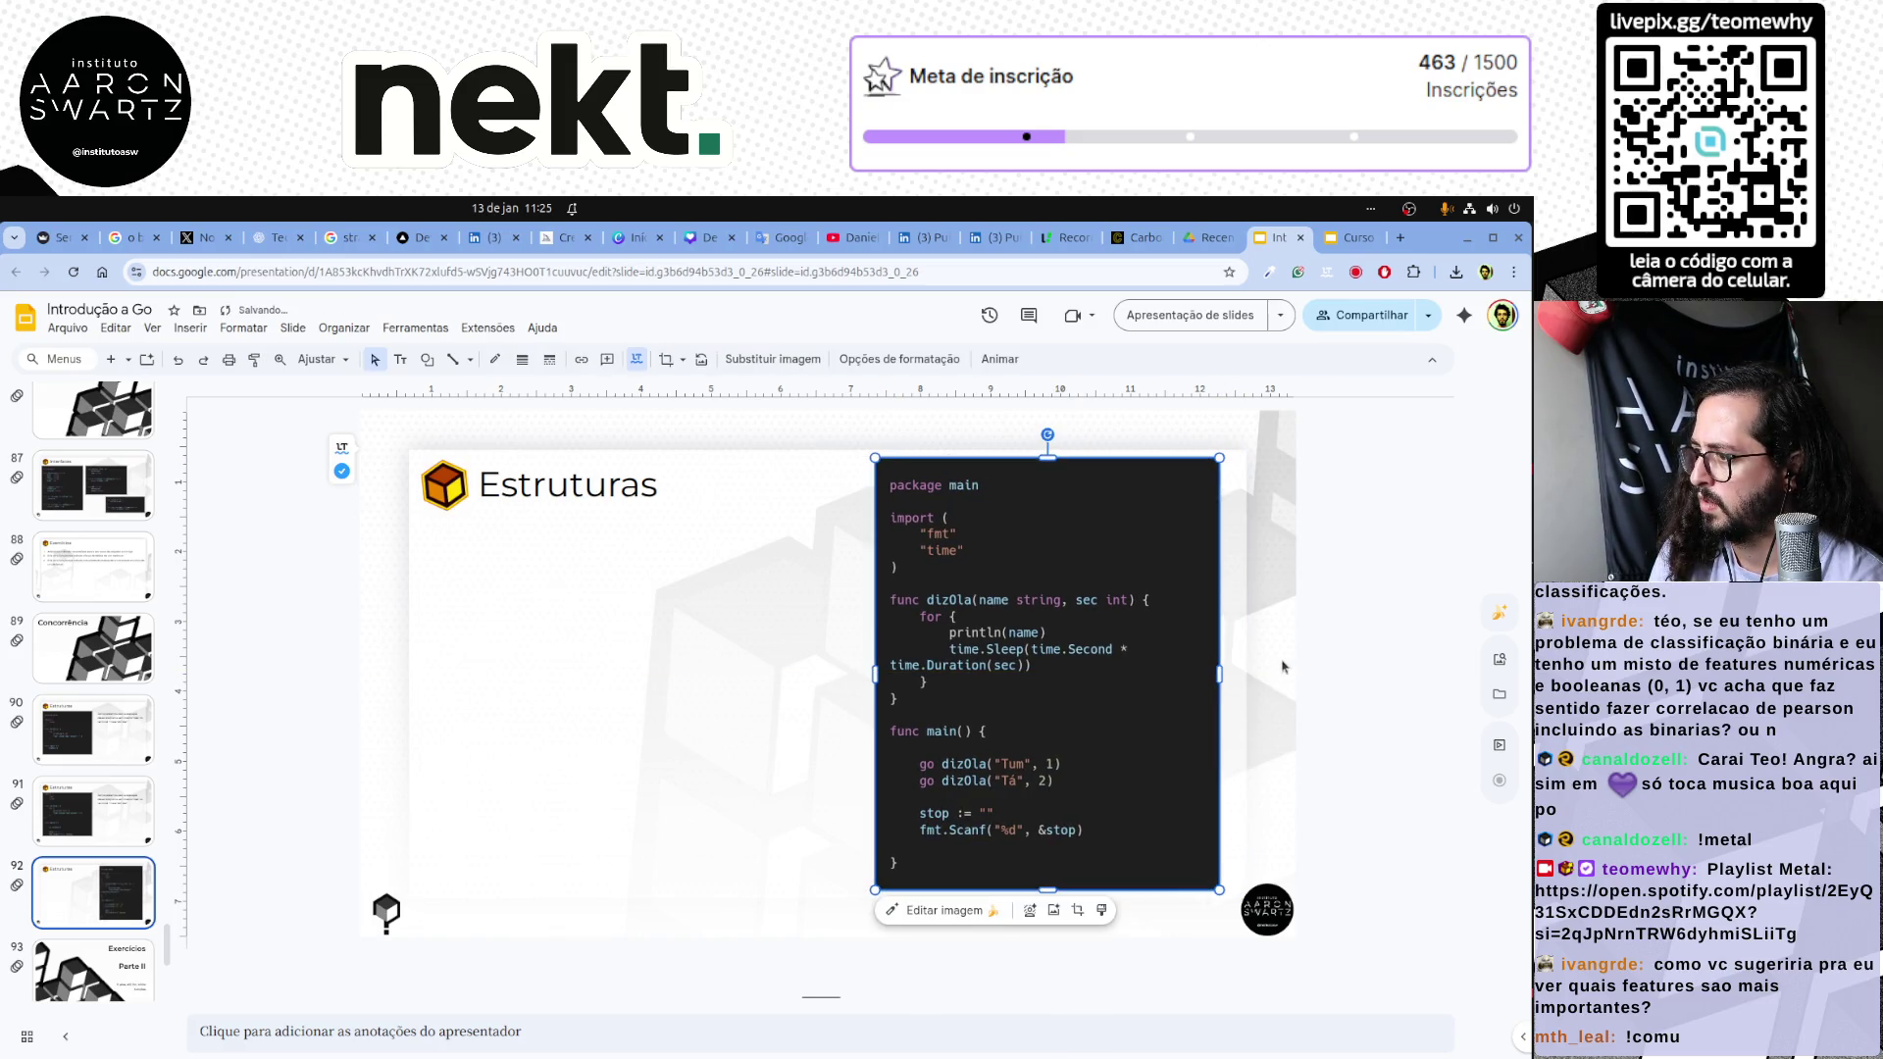
pyautogui.click(1288, 665)
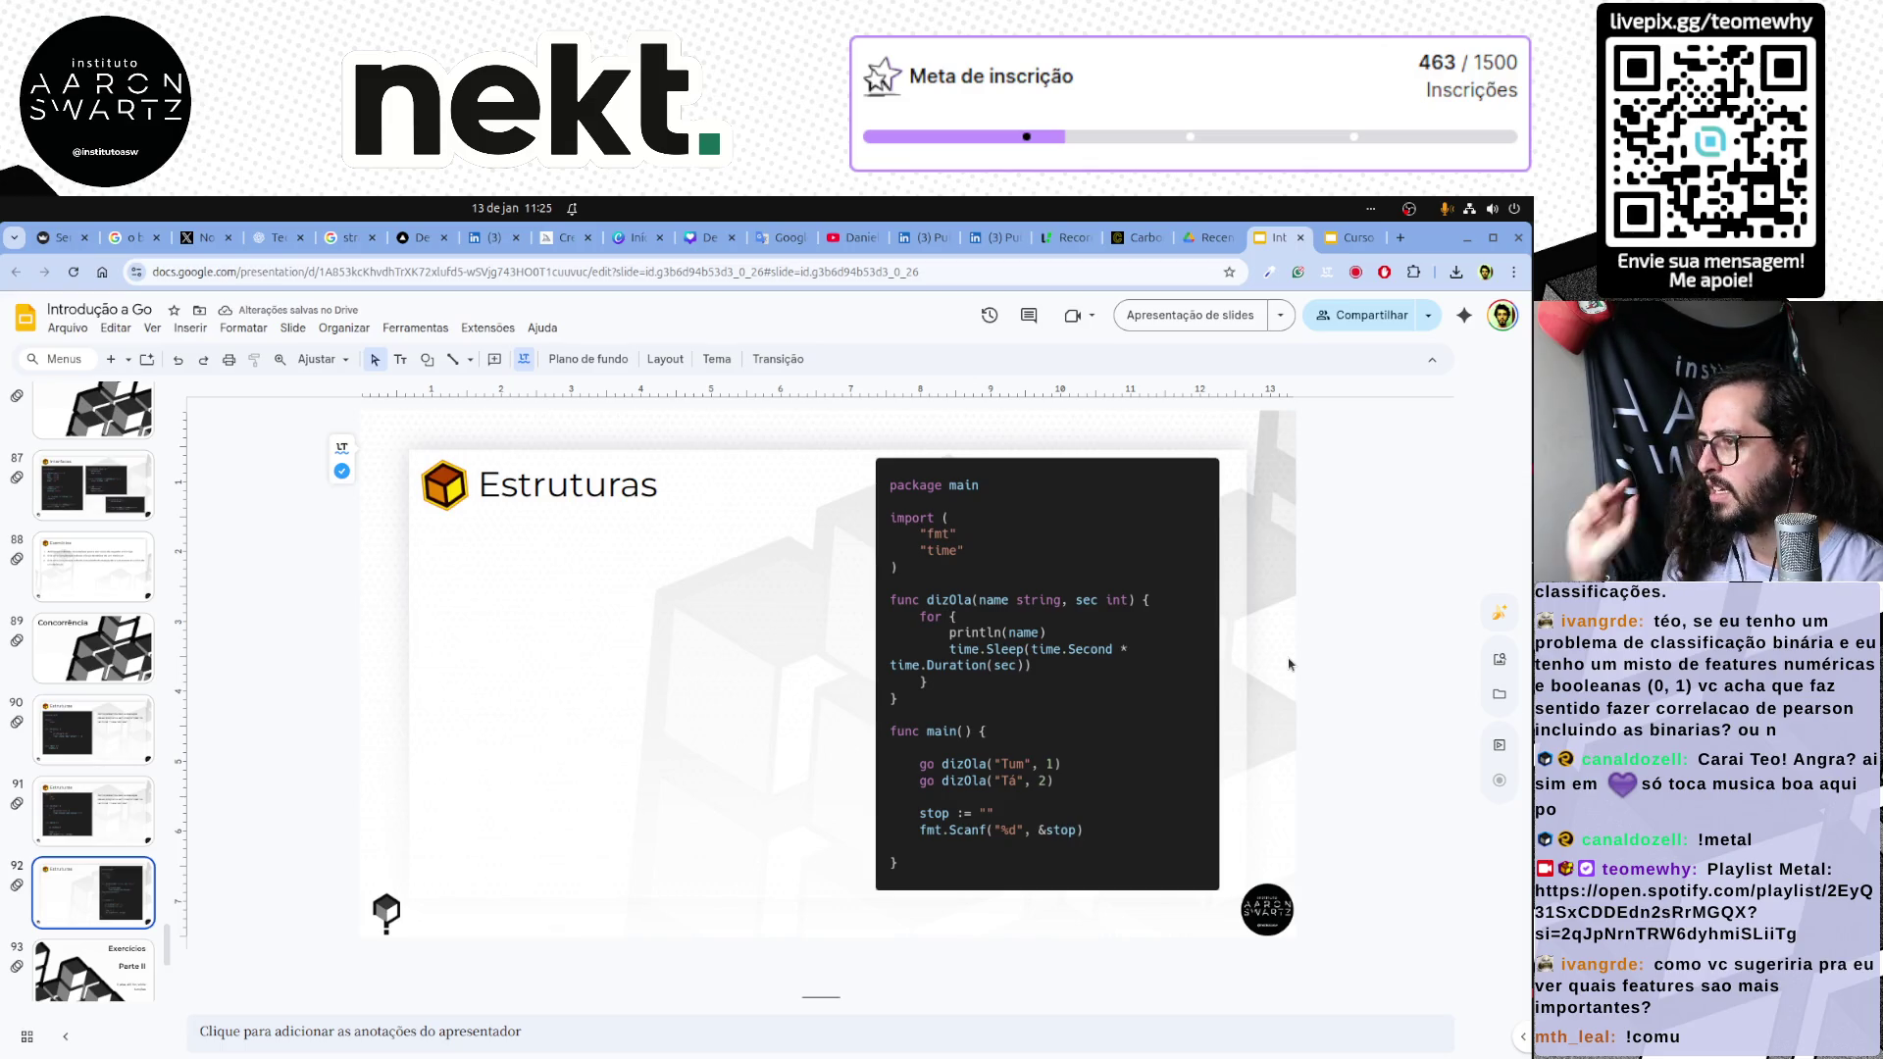
# Widen the Carbon window so time.Sleep fits on one line and export over interface_04.png, confirming Replace.
pyautogui.click(1121, 246)
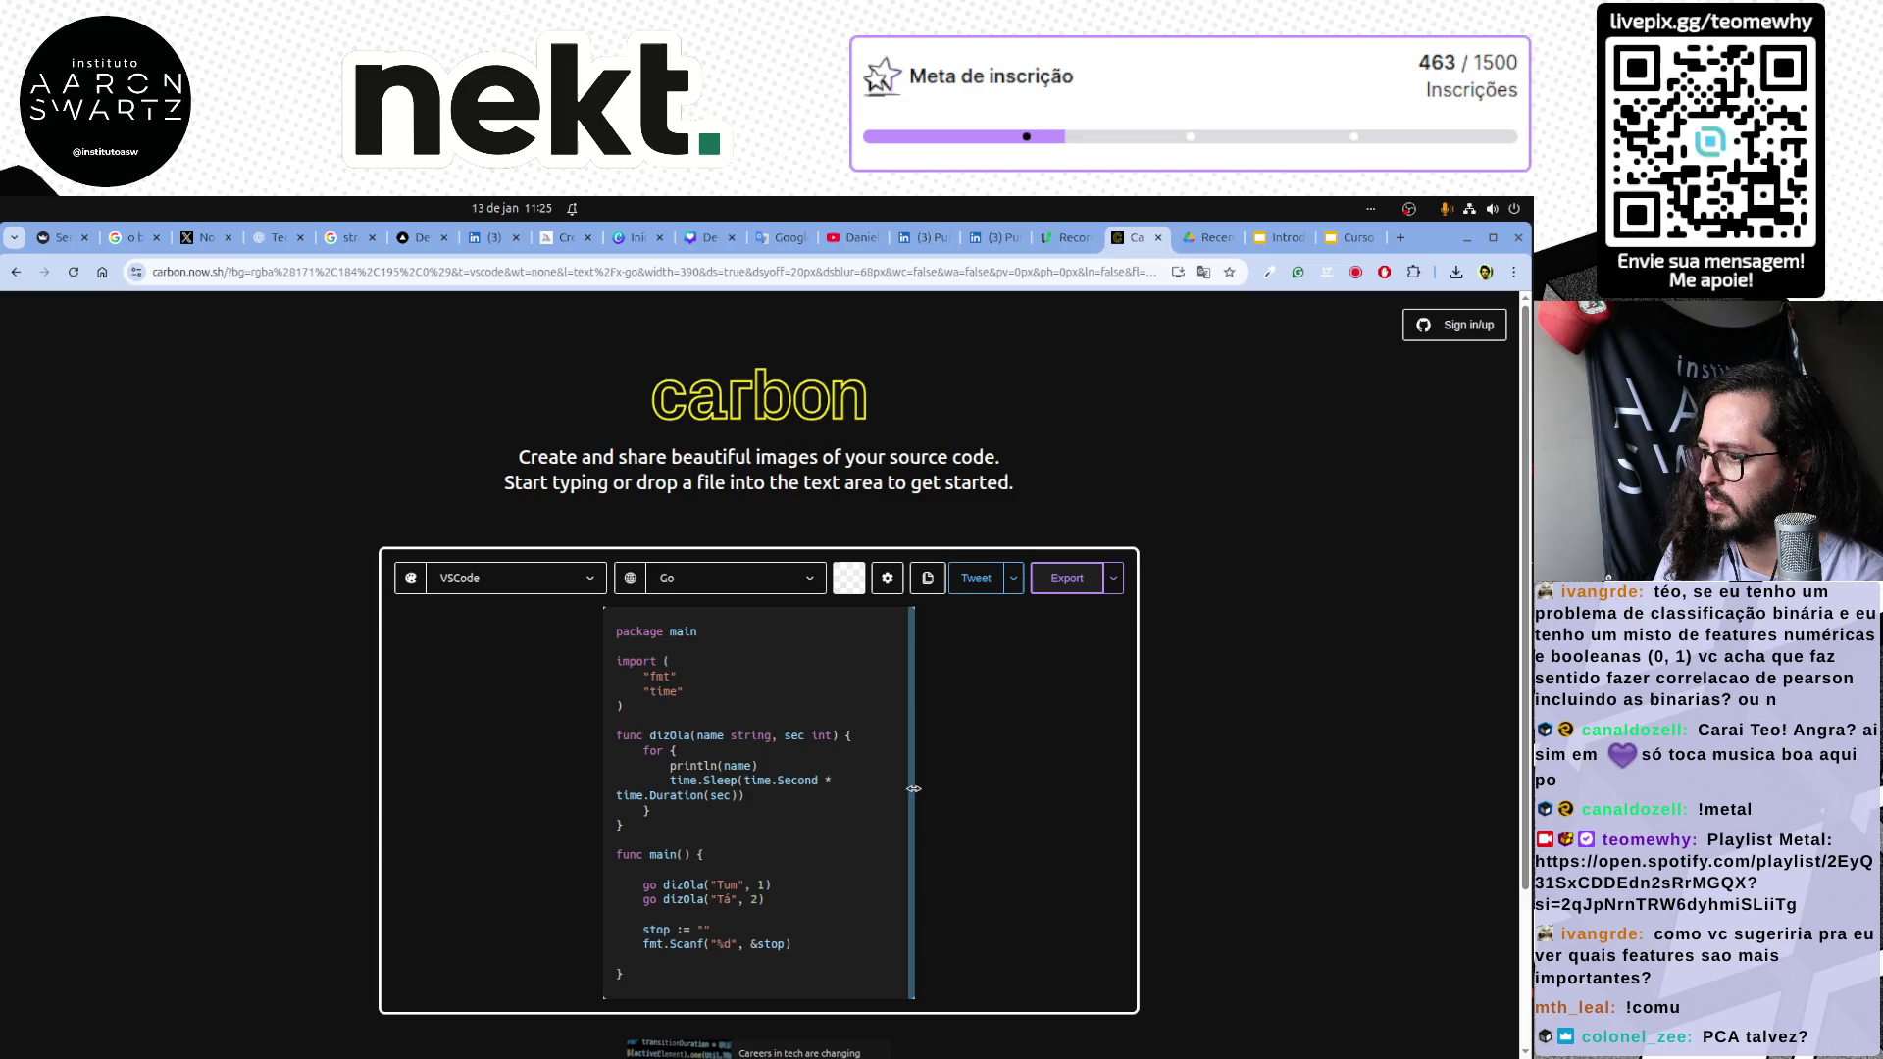
pyautogui.moveTo(914, 791); pyautogui.dragTo(1040, 787)
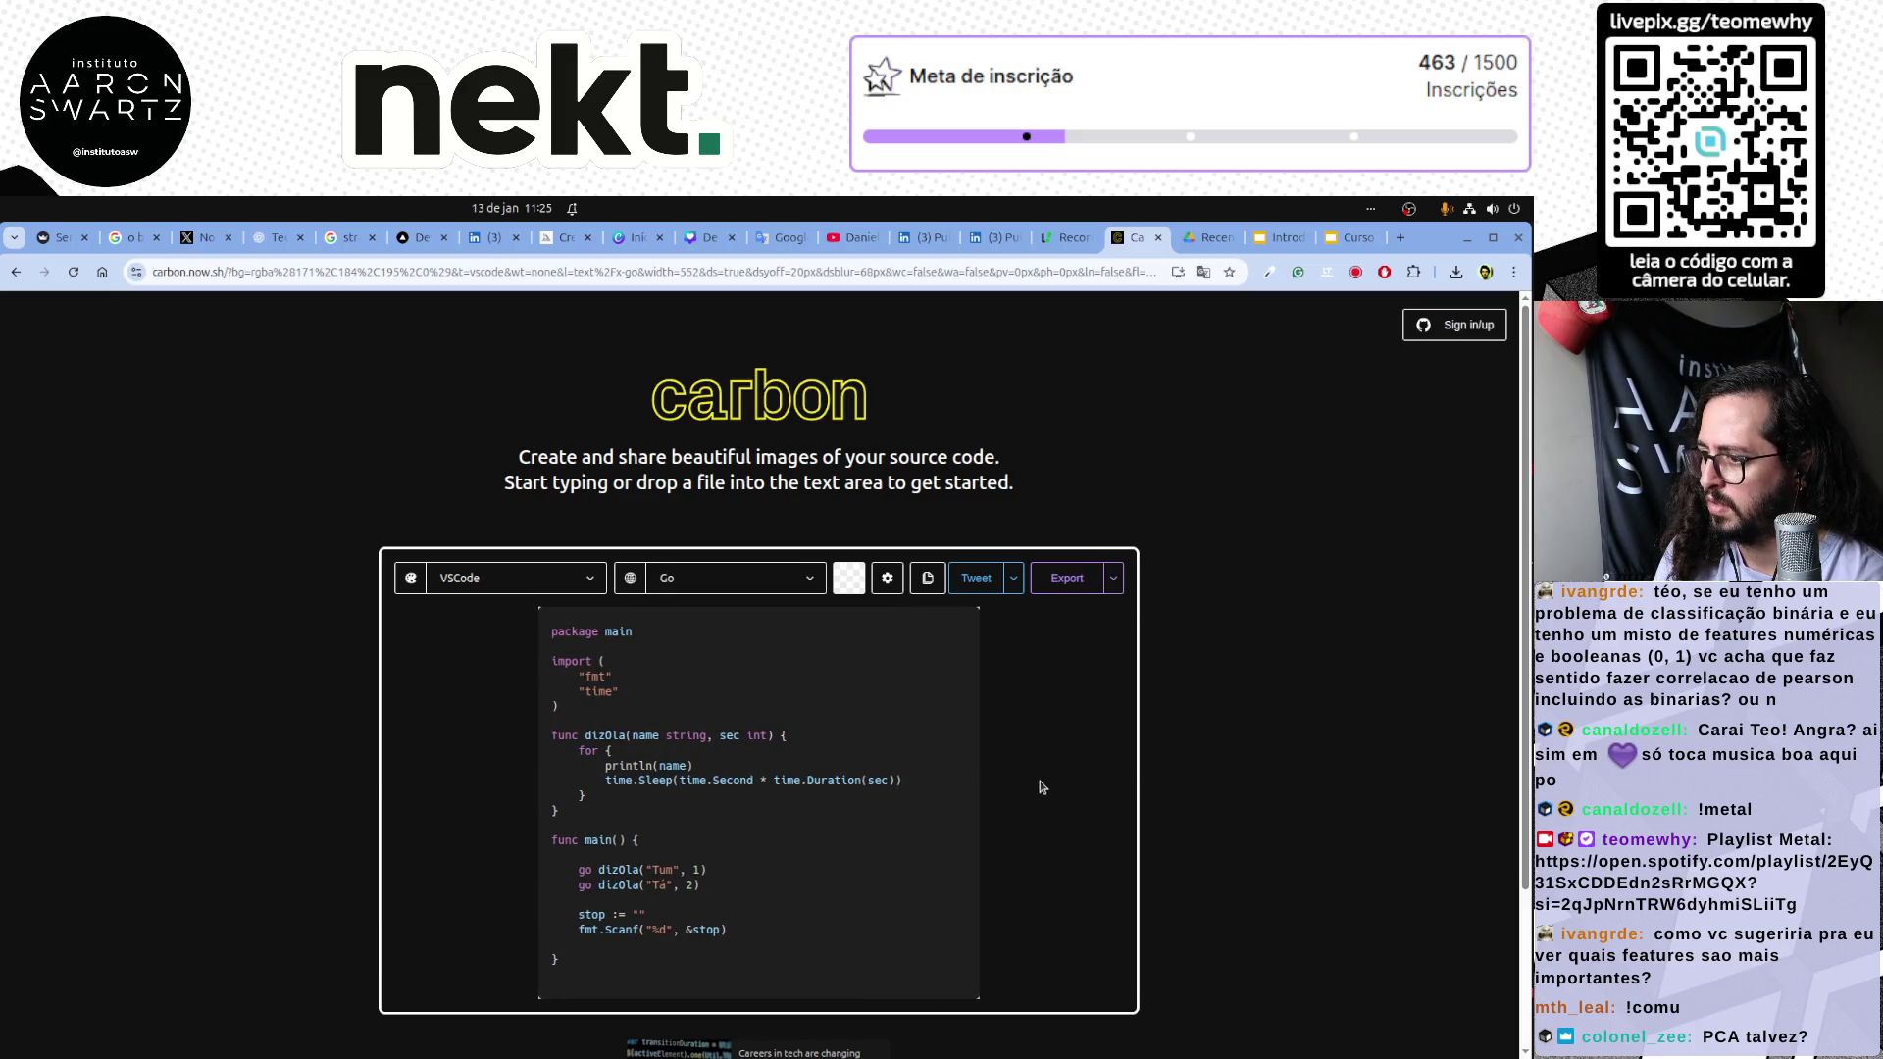
pyautogui.click(1065, 578)
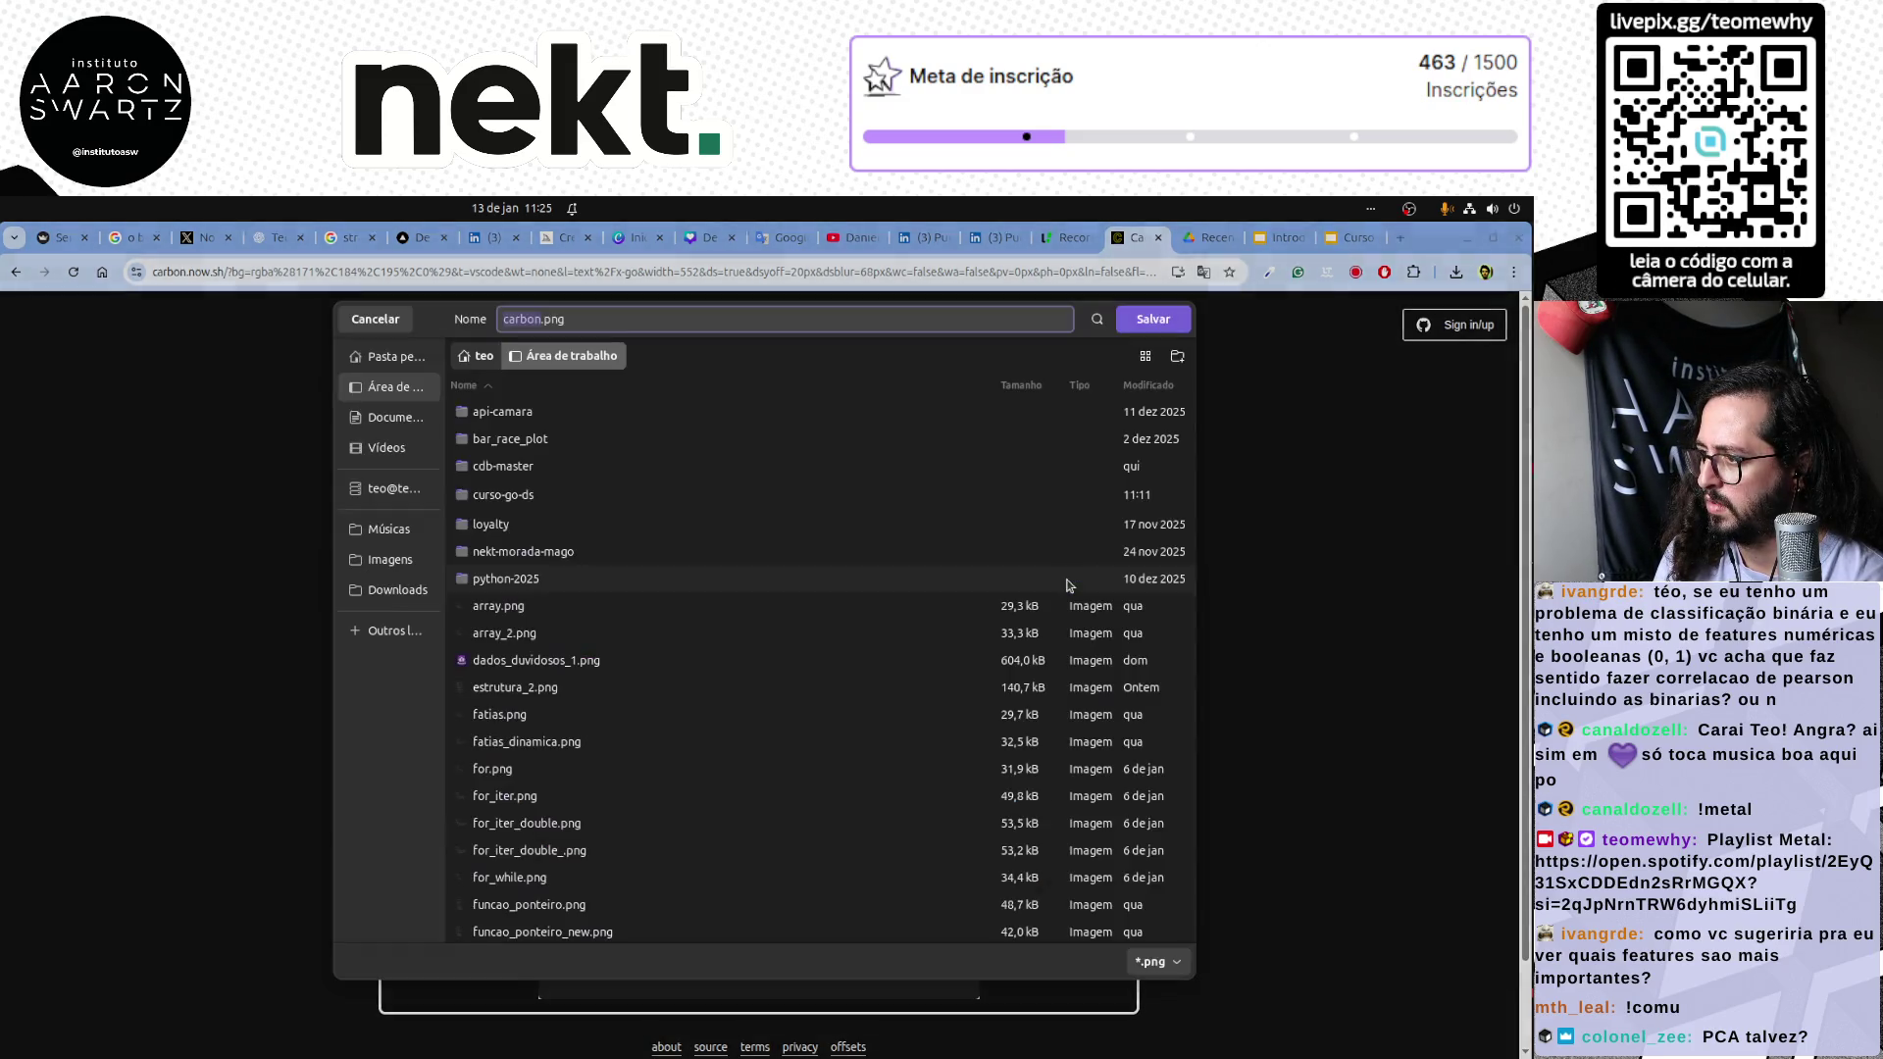
pyautogui.scroll(-5, 535, 844)
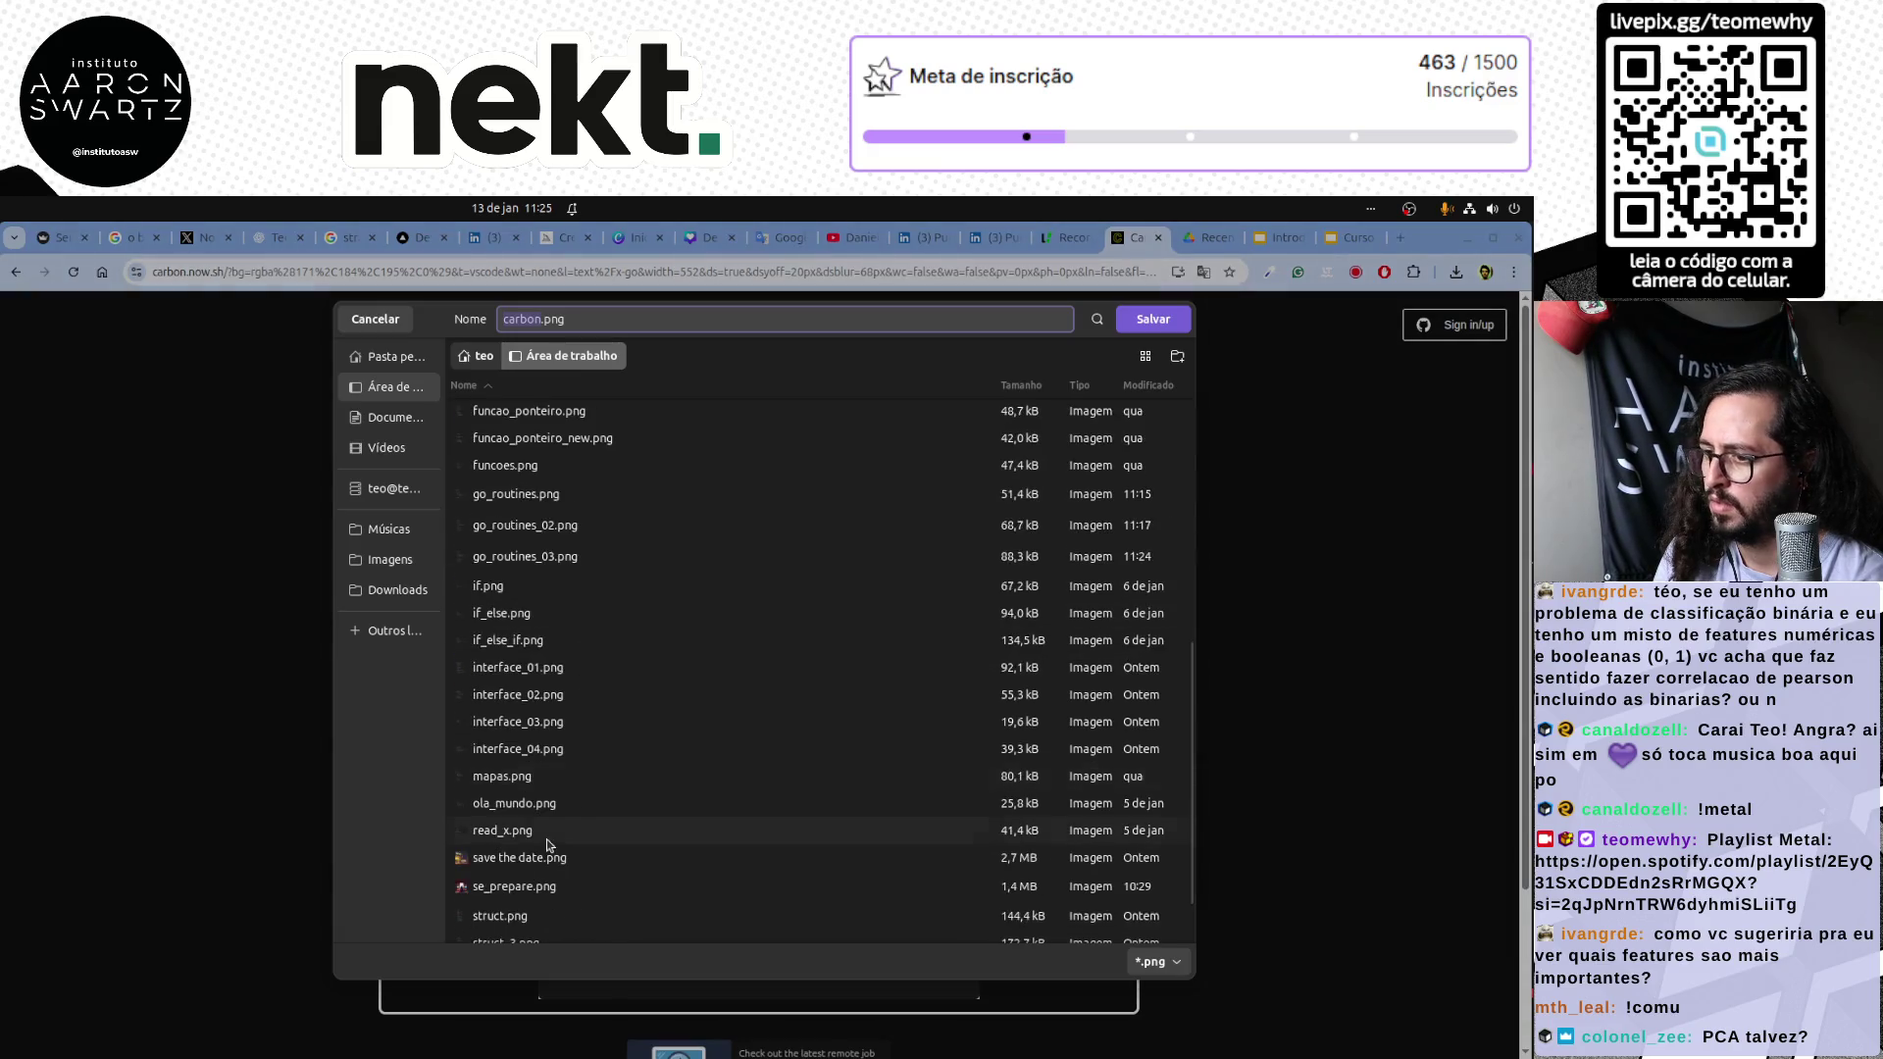
pyautogui.click(547, 754)
pyautogui.press('Return')
pyautogui.click(942, 694)
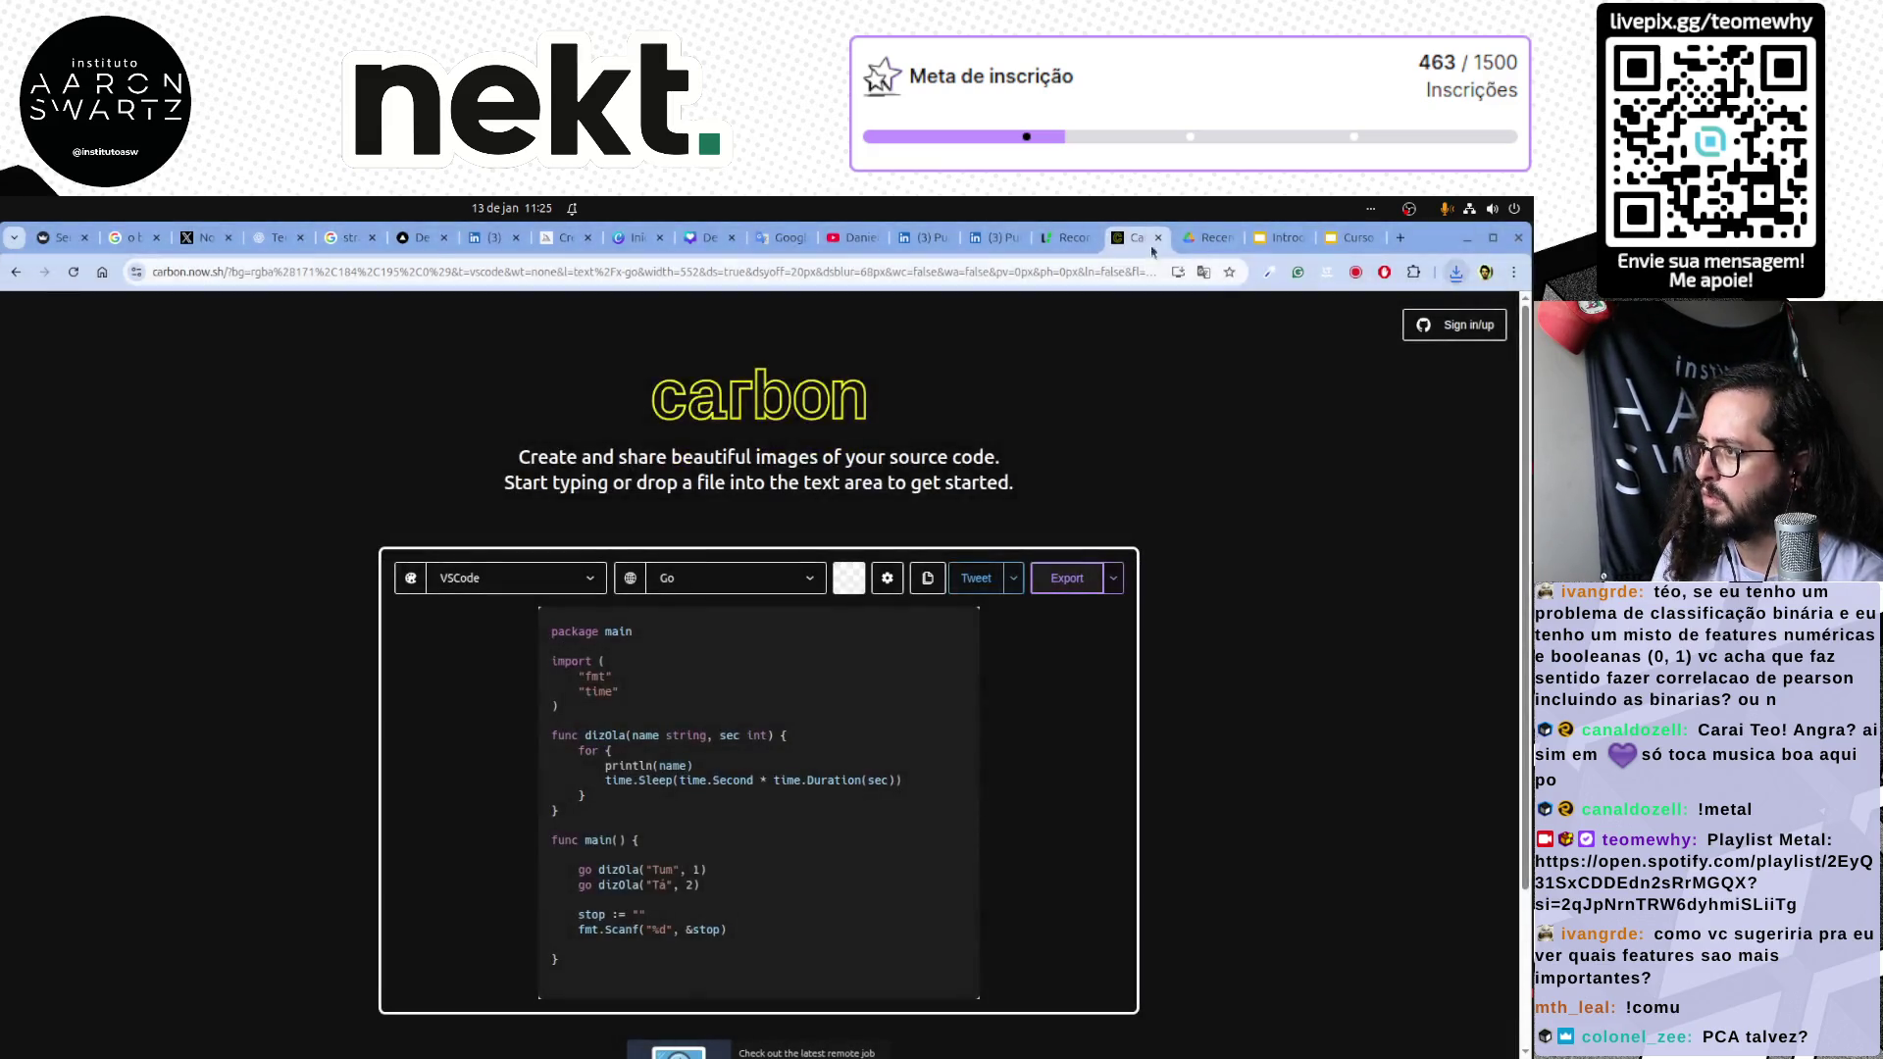
# Delete the old code image from the Estruturas slide and drop interface_04.png from downloads onto it.
pyautogui.click(1274, 237)
pyautogui.click(972, 651)
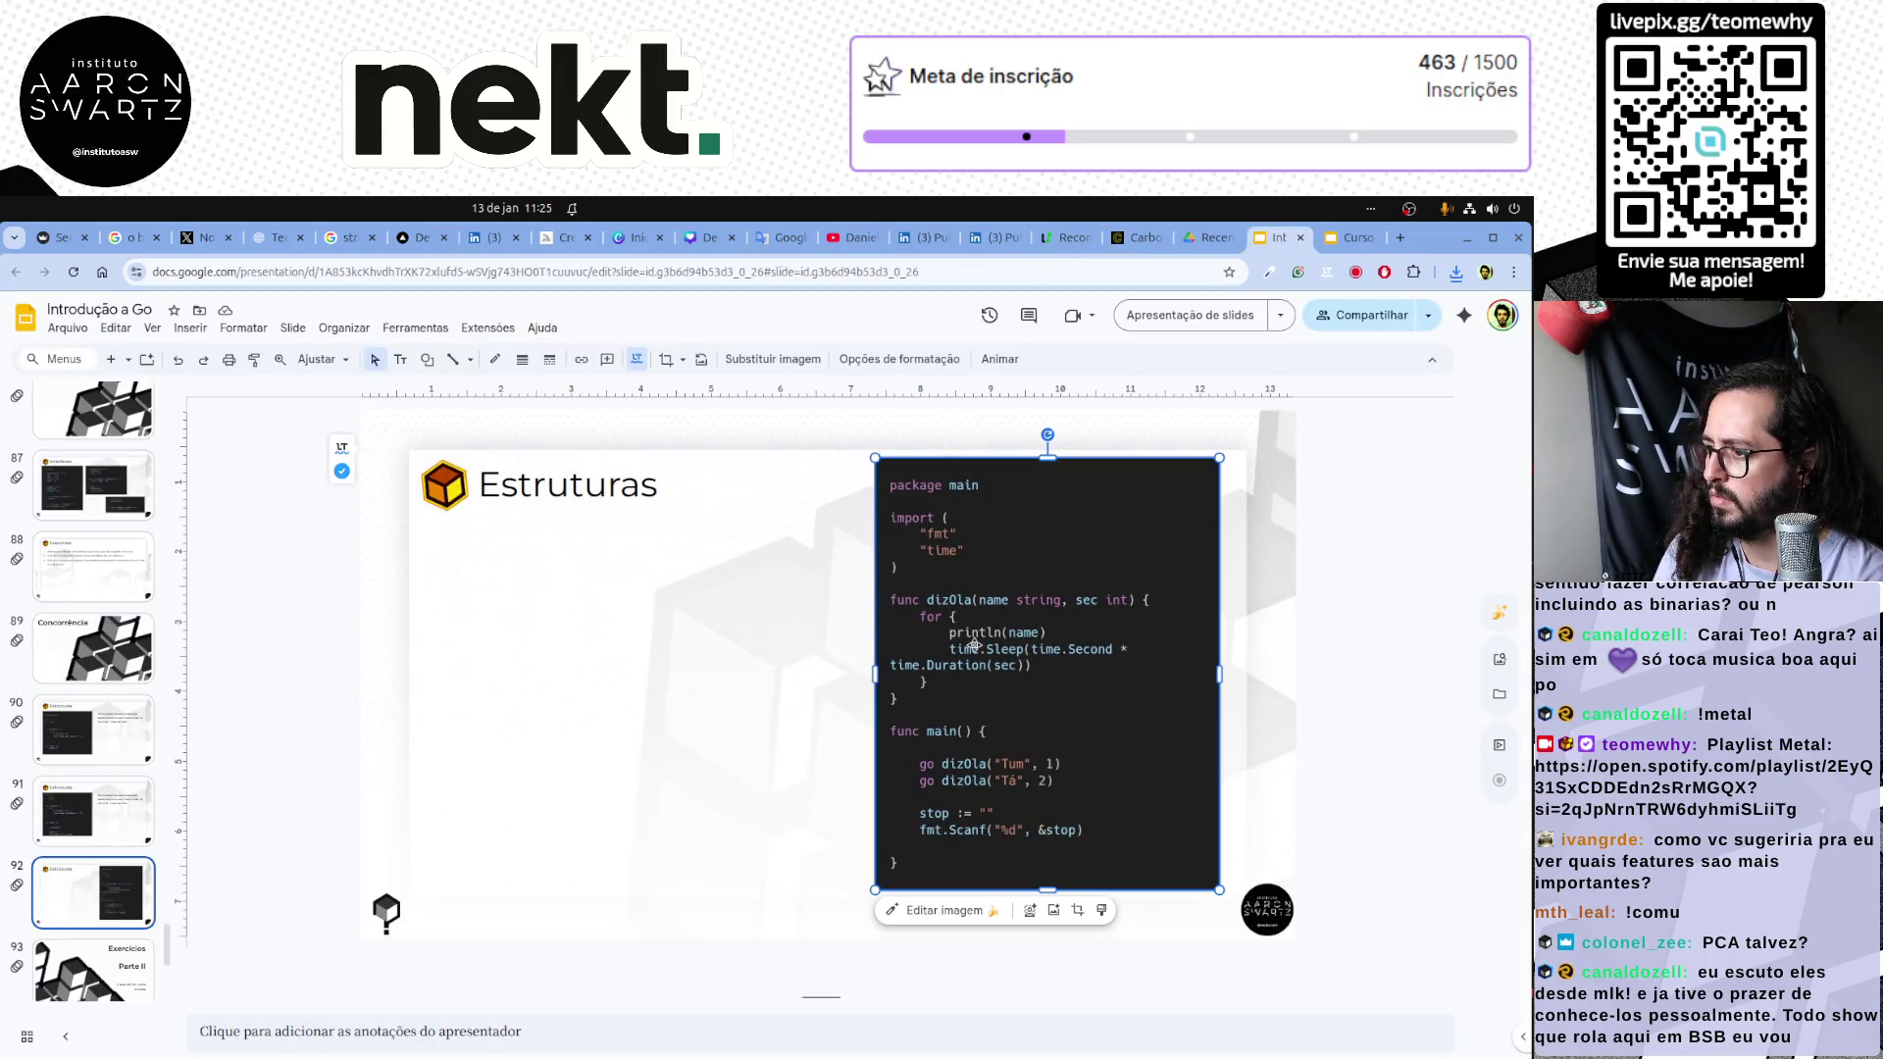
pyautogui.press('Delete')
pyautogui.click(1456, 271)
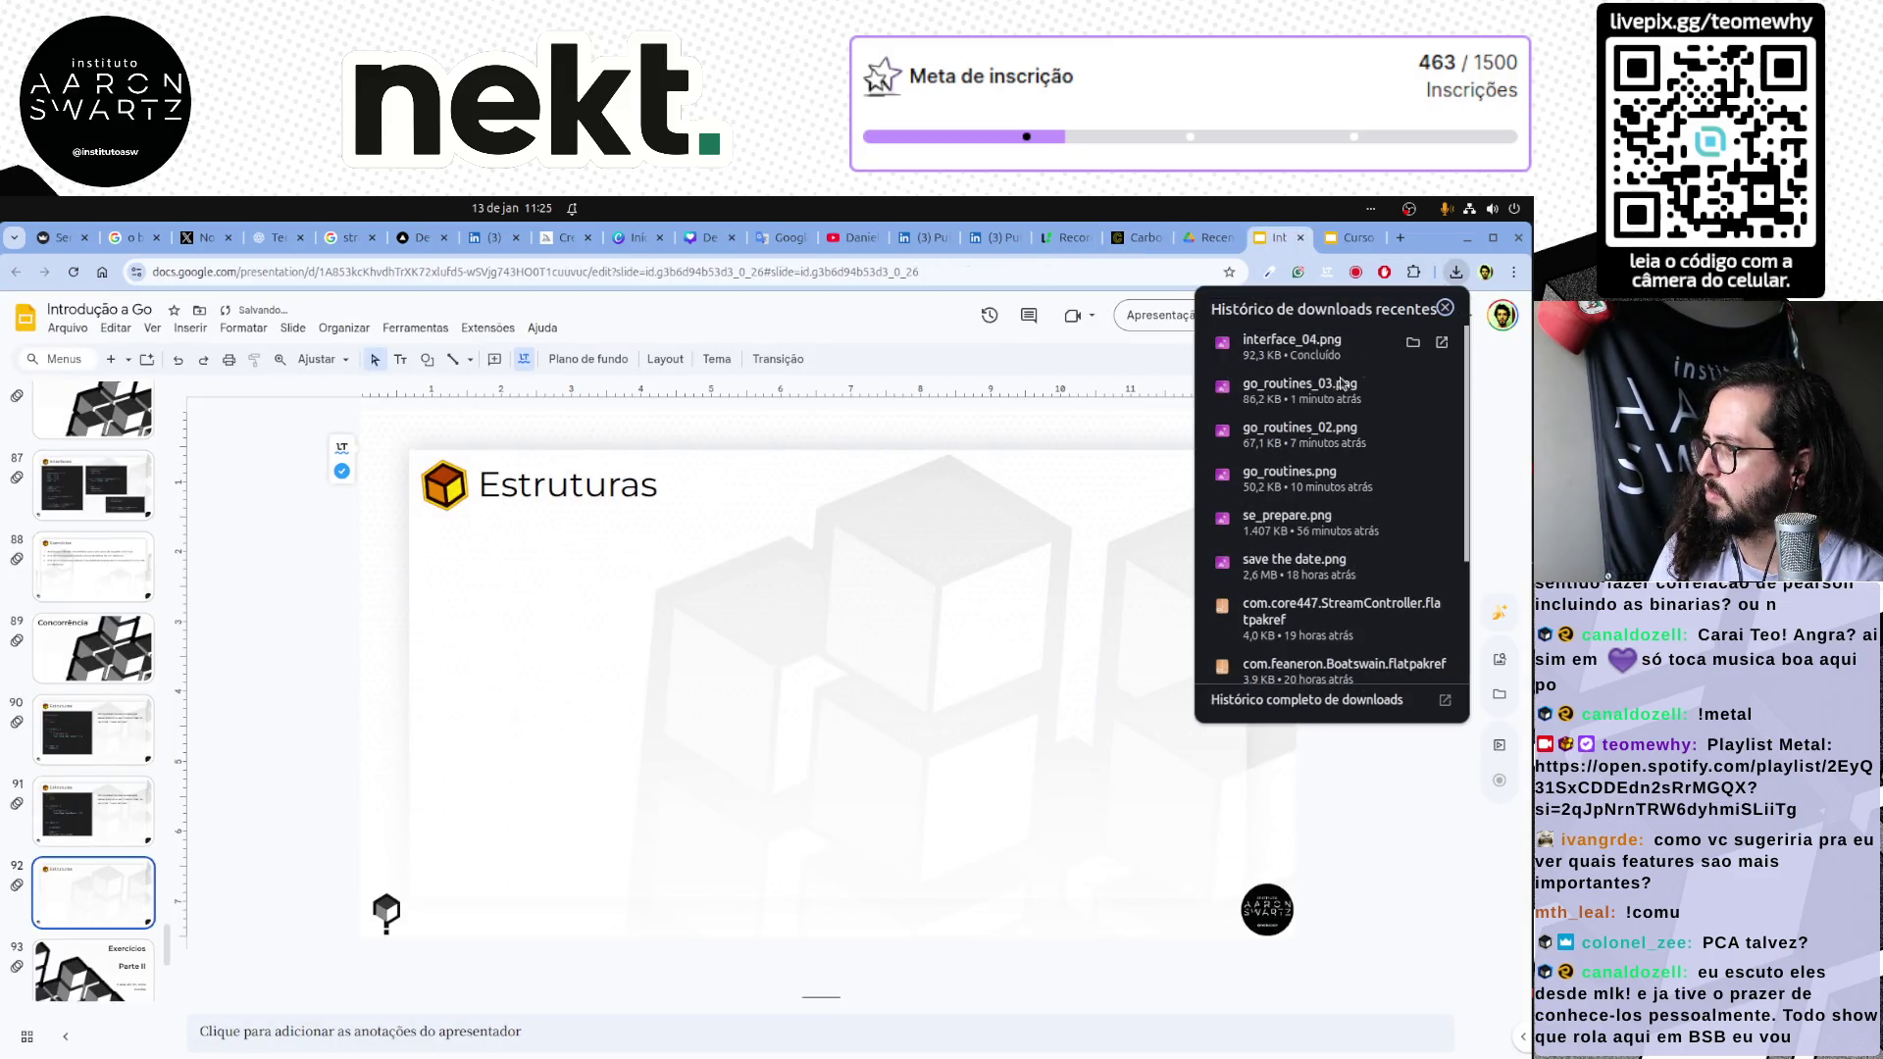
pyautogui.moveTo(1322, 354); pyautogui.dragTo(971, 677)
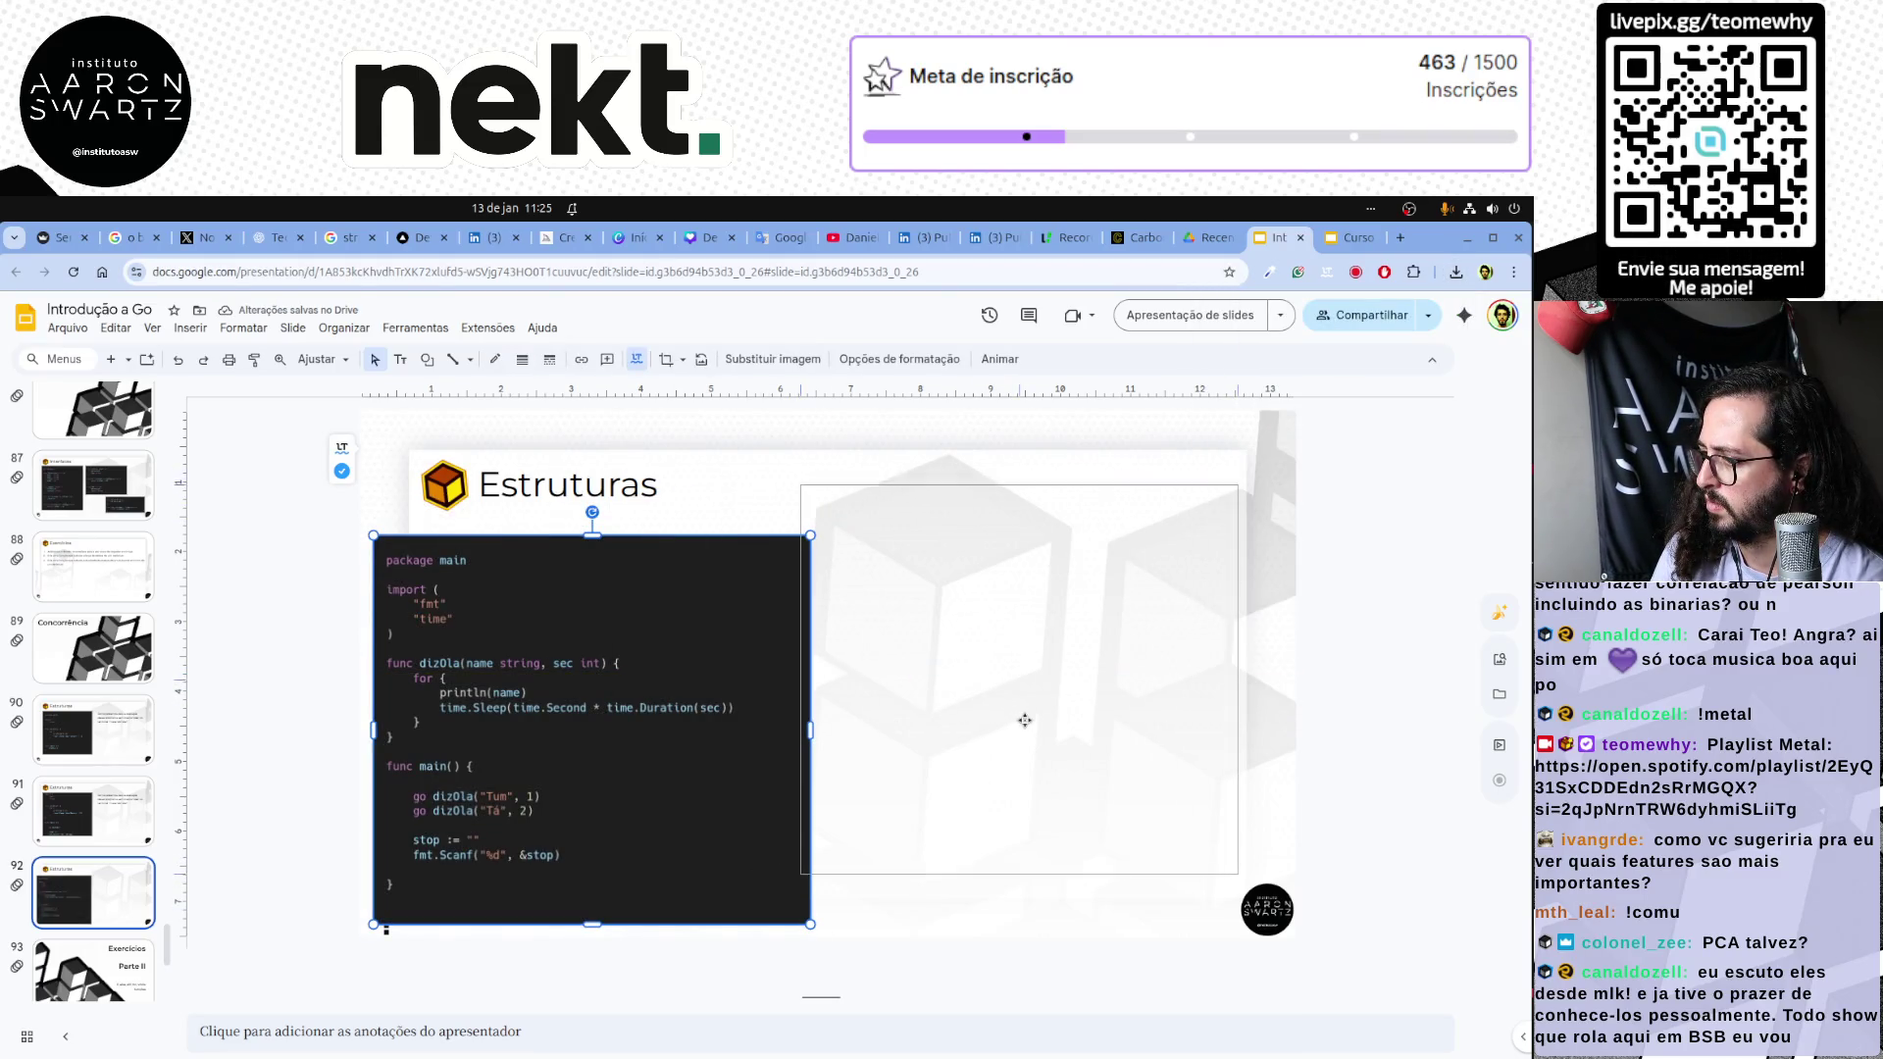
# Move the wide code image to the slide's right side and resize it from its top-left corner.
pyautogui.moveTo(1014, 706); pyautogui.dragTo(1025, 729)
pyautogui.moveTo(802, 498); pyautogui.dragTo(760, 461)
pyautogui.click(579, 721)
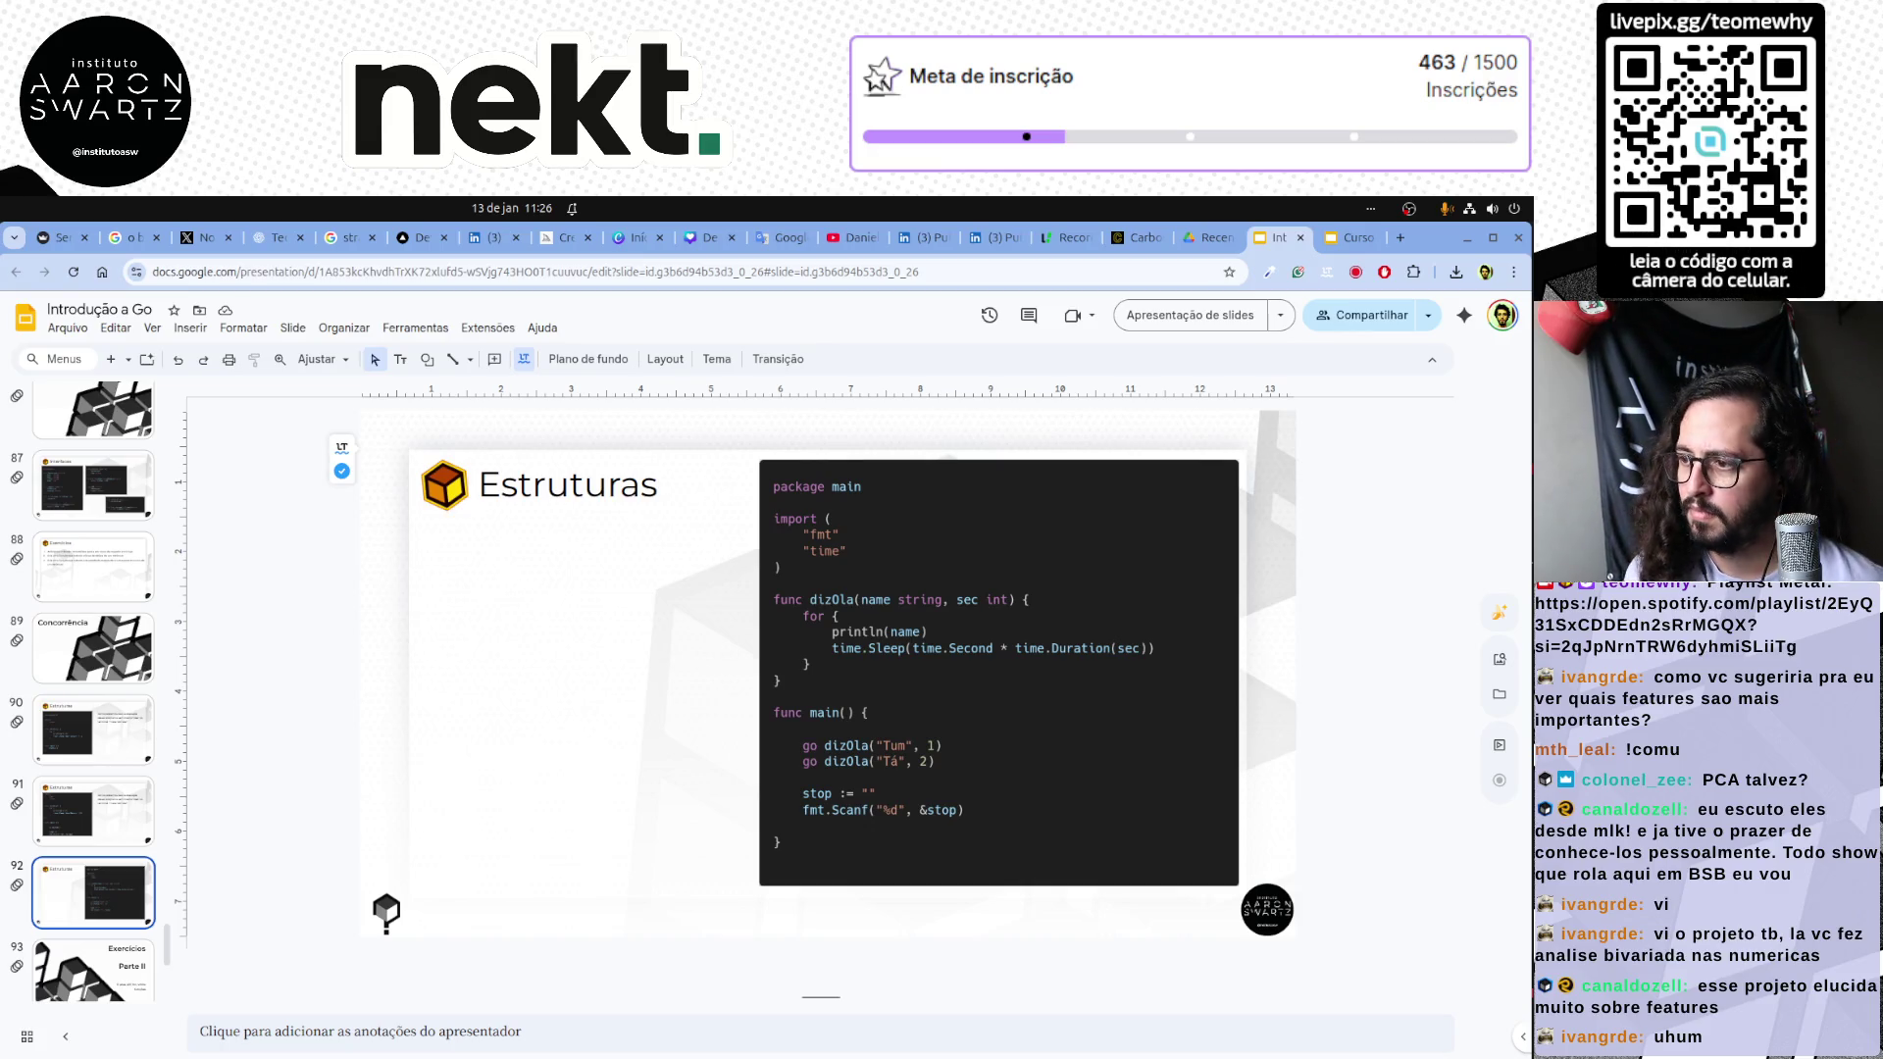
# Stretch the code image slightly from its top-left and bottom-left handles, keeping it beside the title.
pyautogui.click(779, 693)
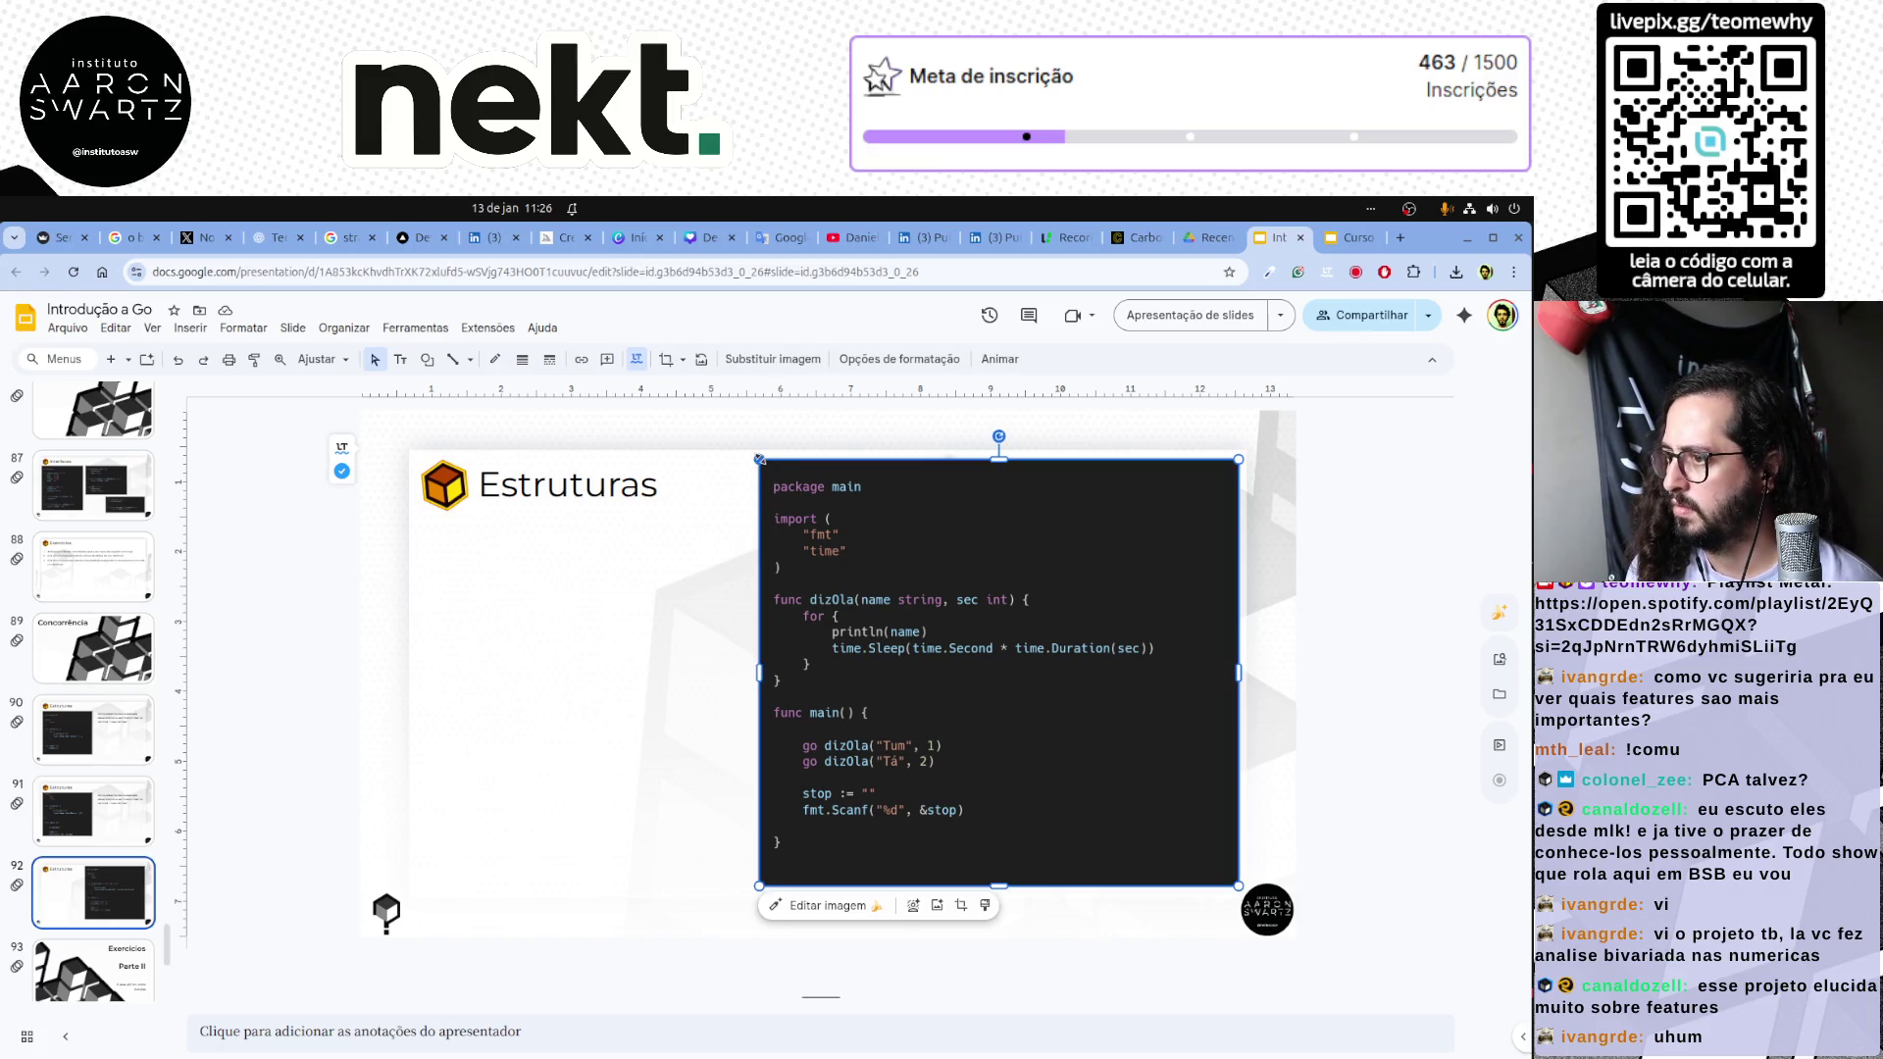
pyautogui.moveTo(757, 459); pyautogui.dragTo(753, 455)
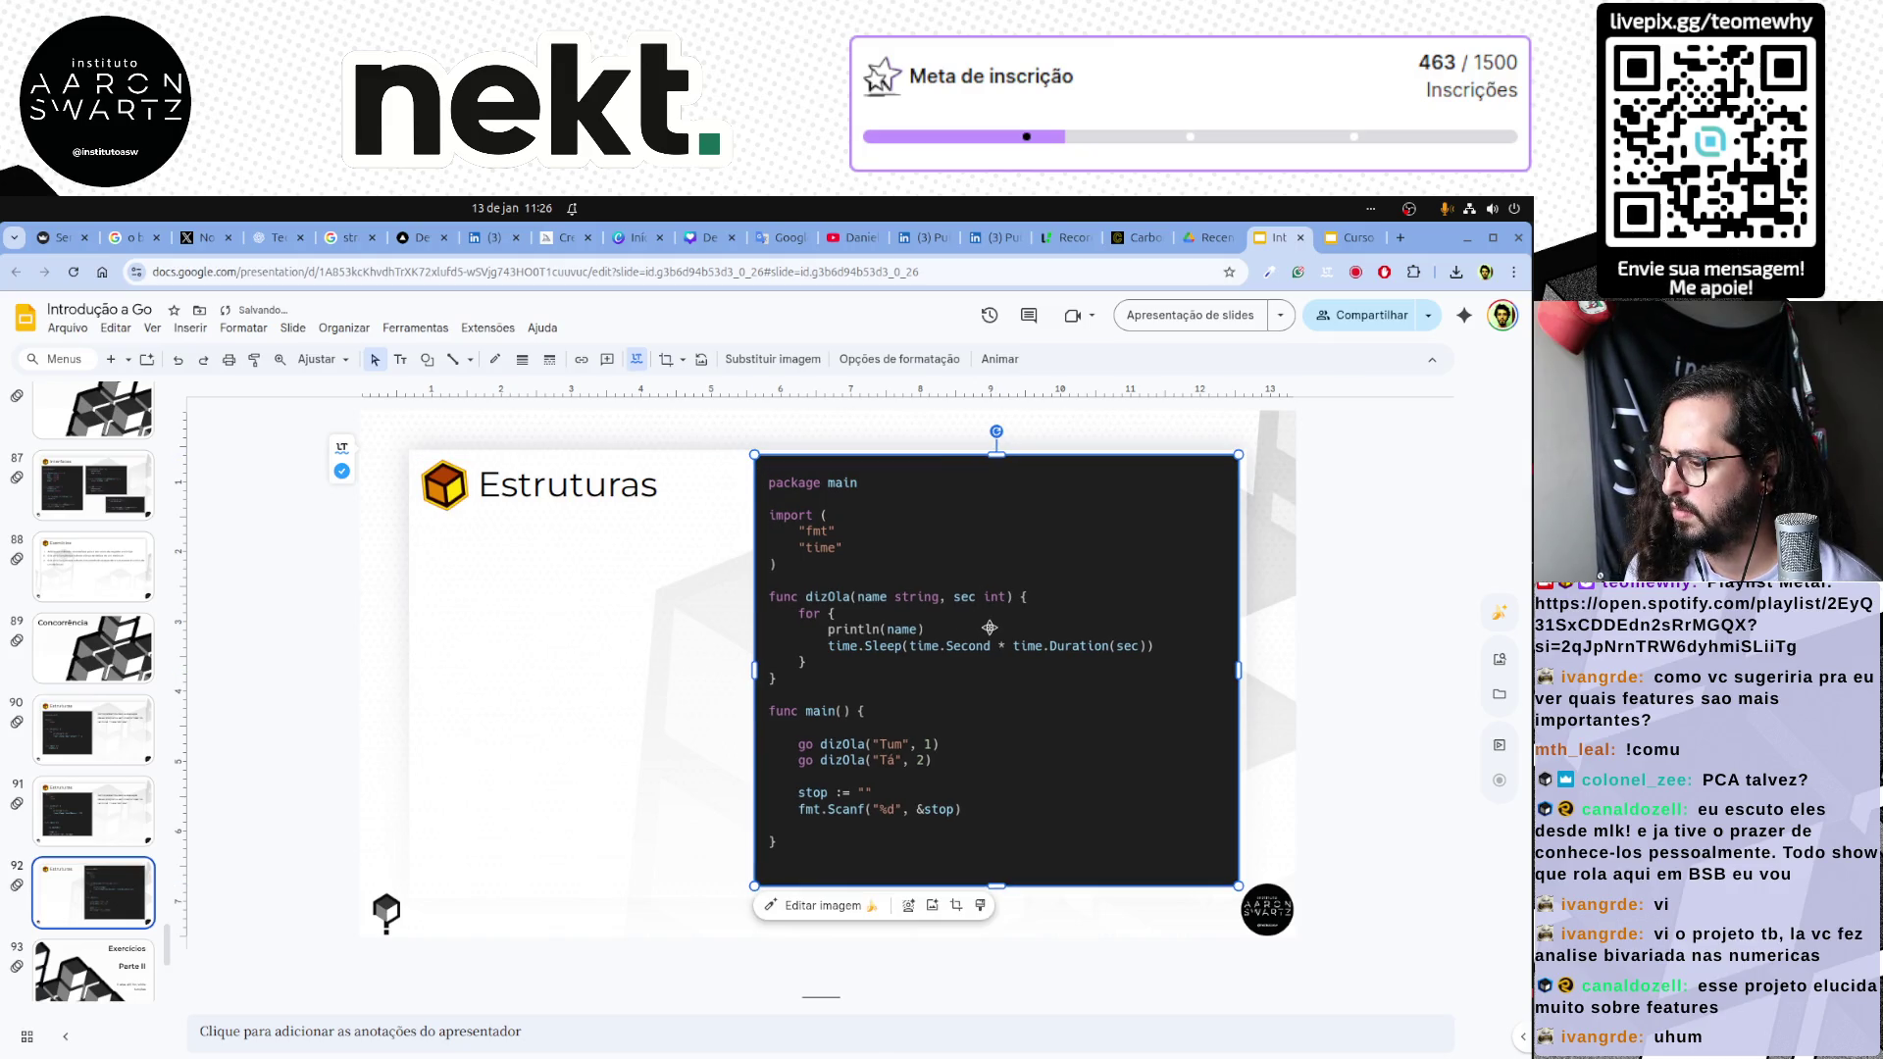
pyautogui.moveTo(754, 884); pyautogui.dragTo(752, 890)
pyautogui.click(662, 864)
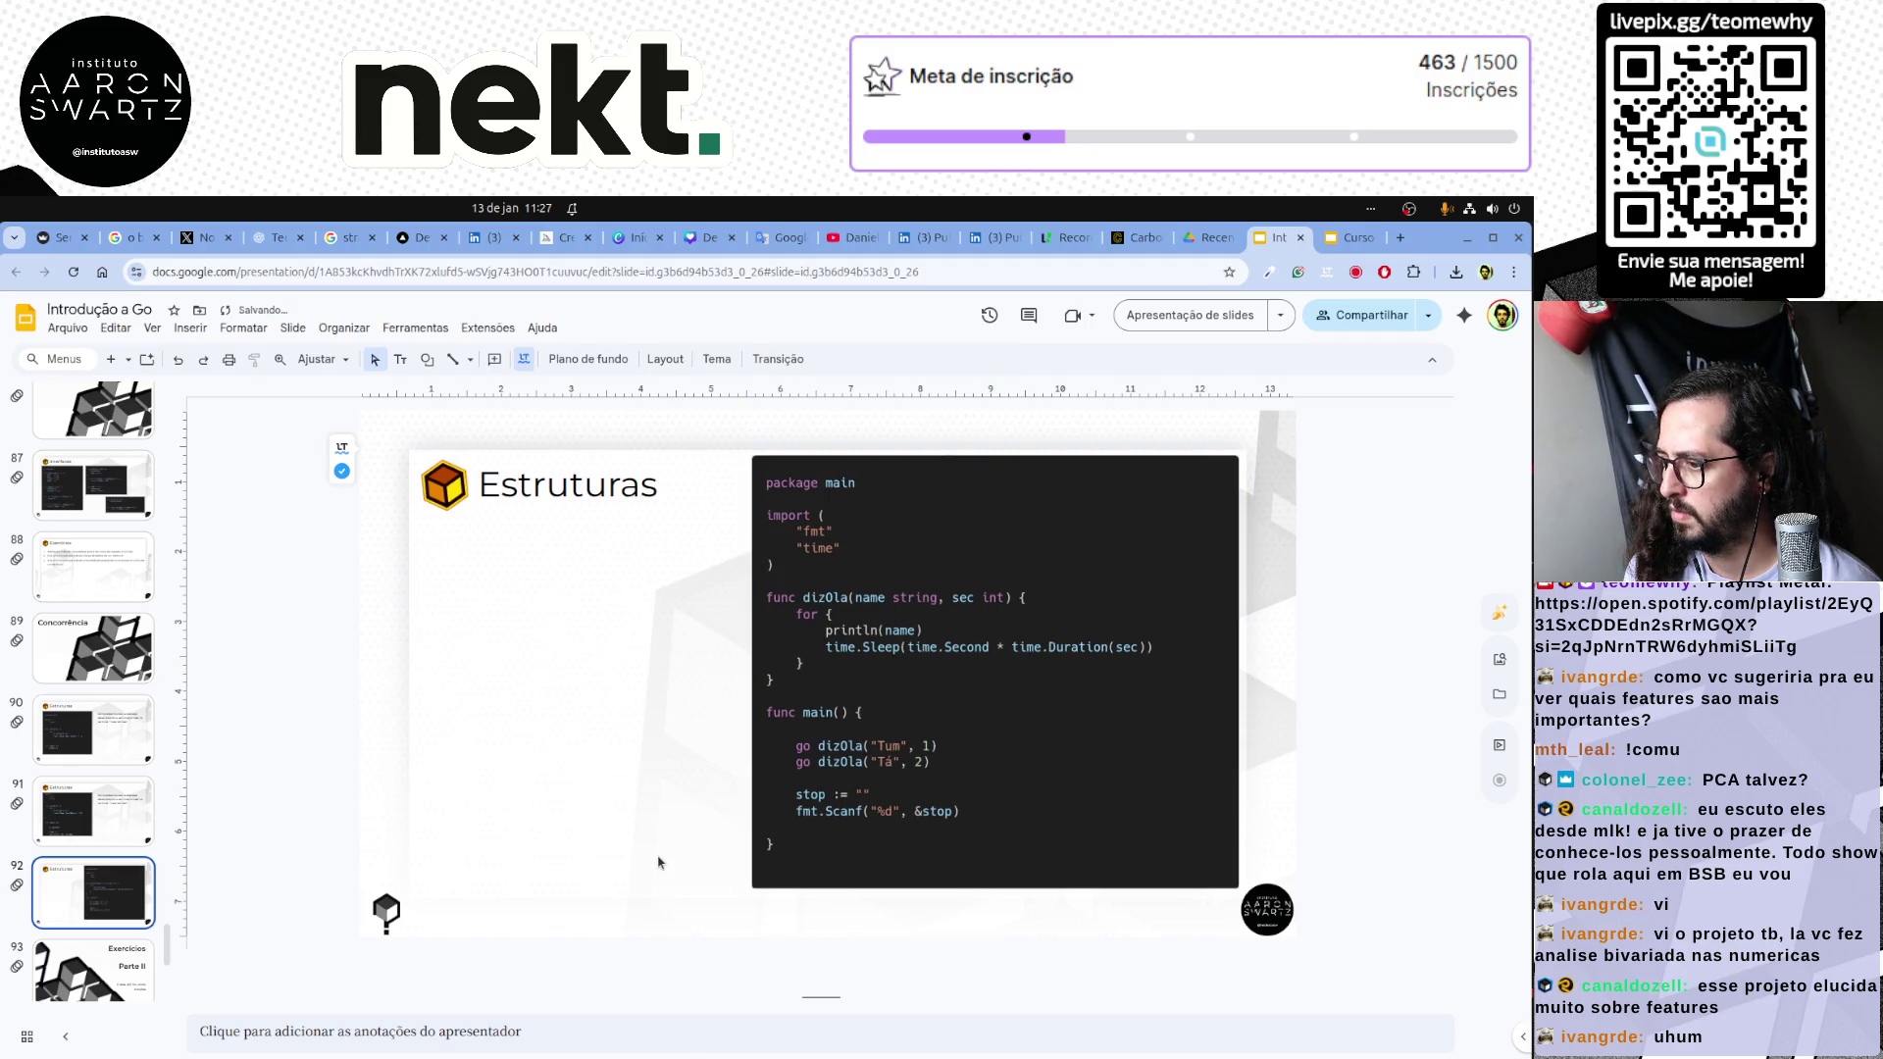